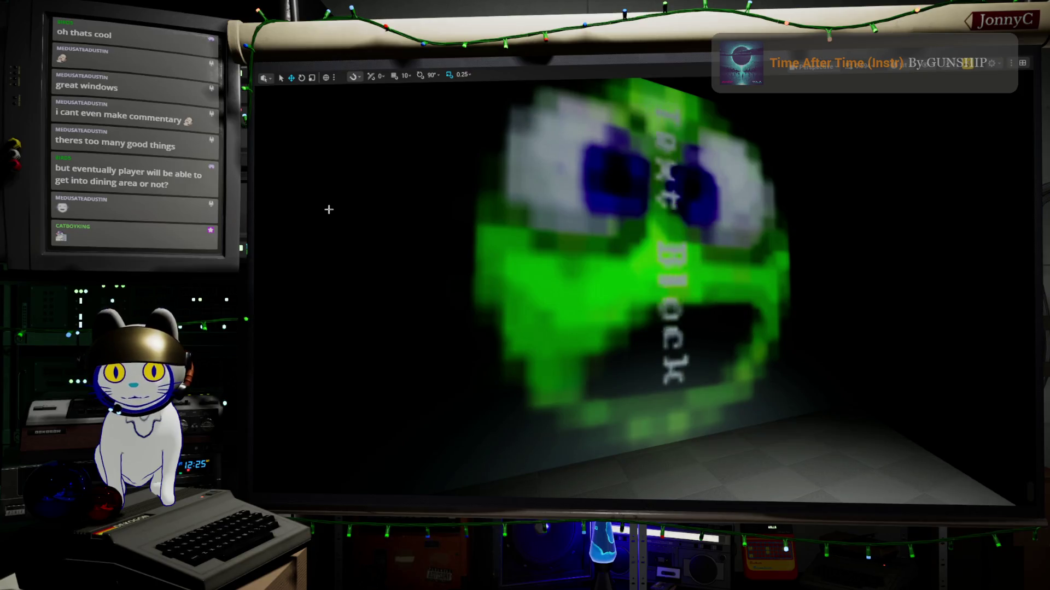
Select the large video screen mesh and move the camera closer to it.
{"action": "left_click", "coordinate": [451, 288]}
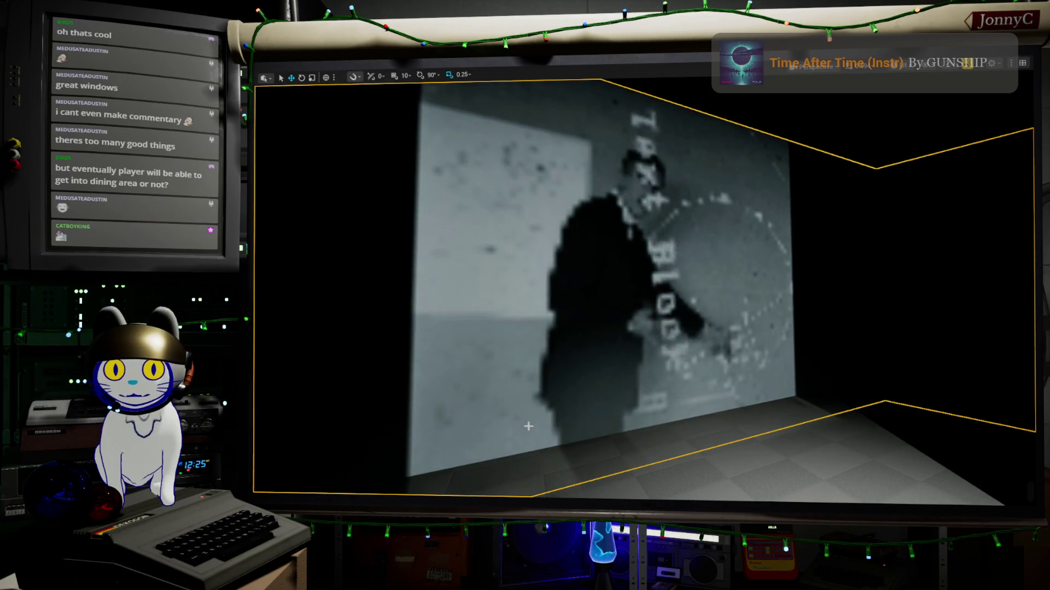
{"action": "scroll", "coordinate": [546, 426], "scroll_direction": "up", "scroll_amount": 3}
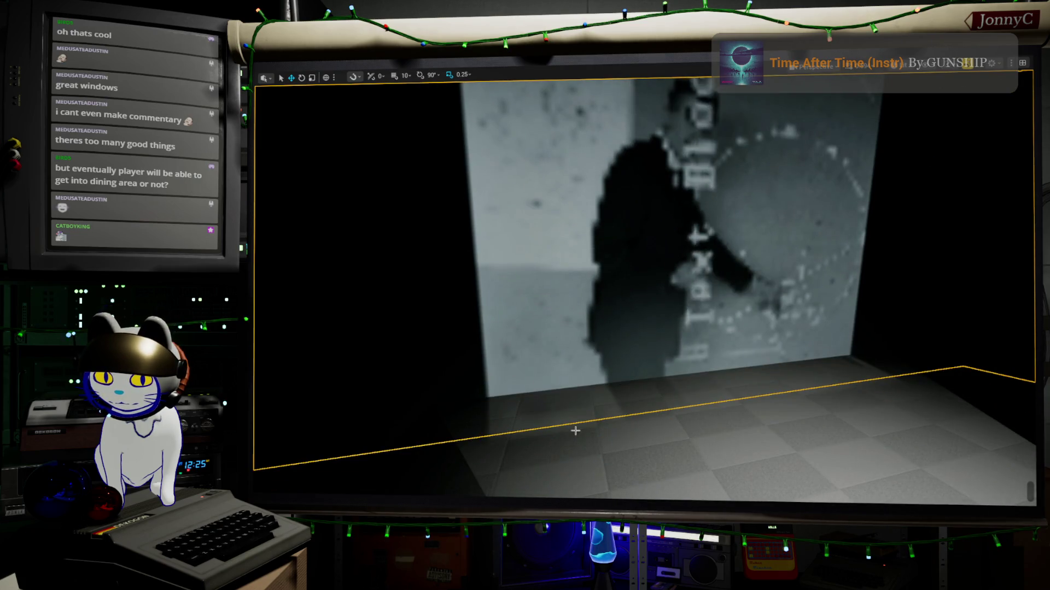
{"action": "key", "text": "F11"}
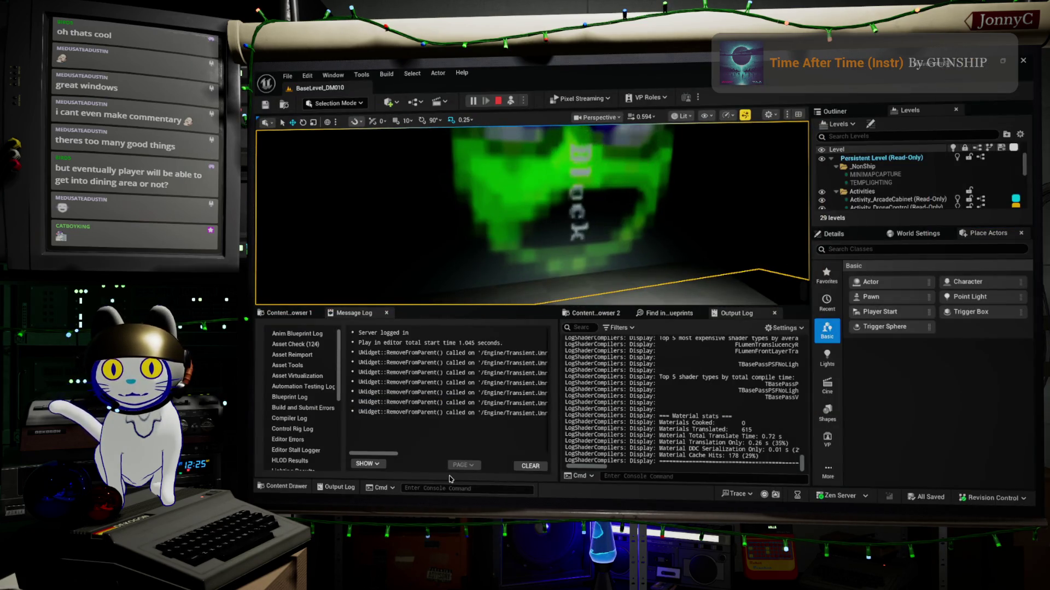
Run 'stat none' in the console to hide all on-screen stat displays.
{"action": "left_click", "coordinate": [457, 488]}
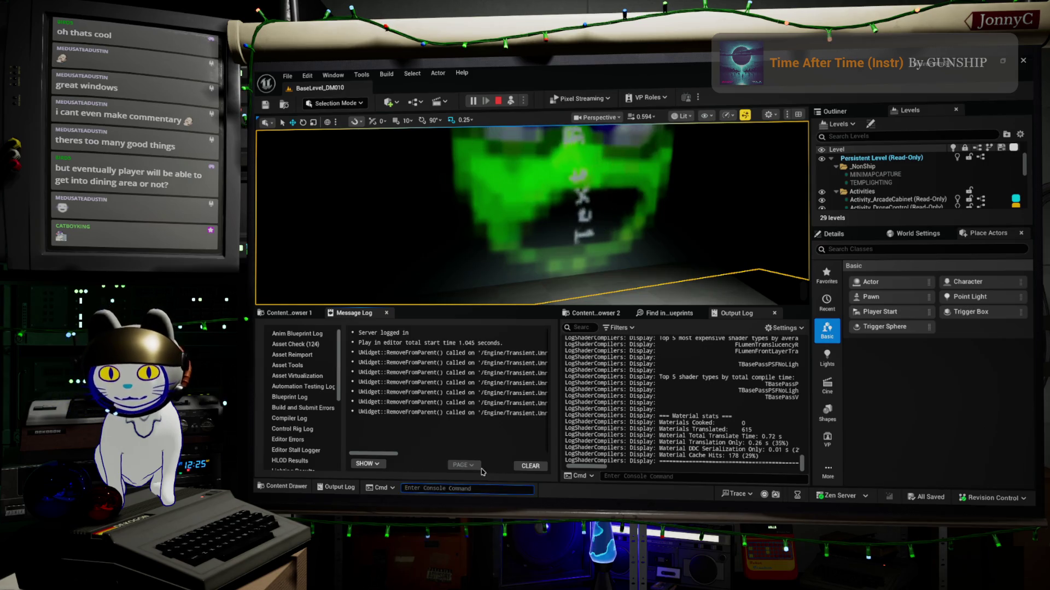
{"action": "type", "text": "stat none"}
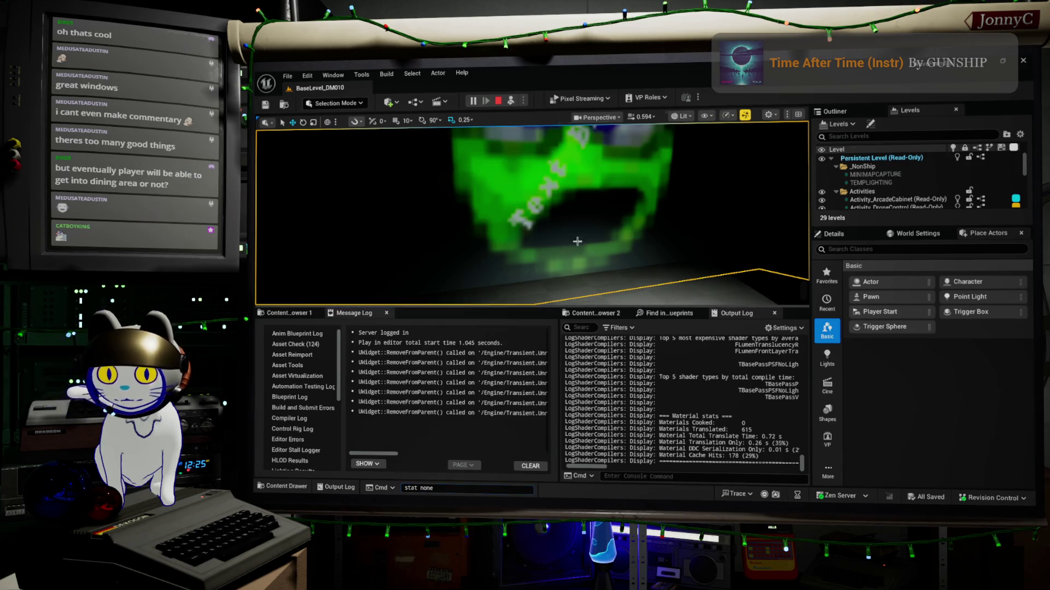
{"action": "key", "text": "Return"}
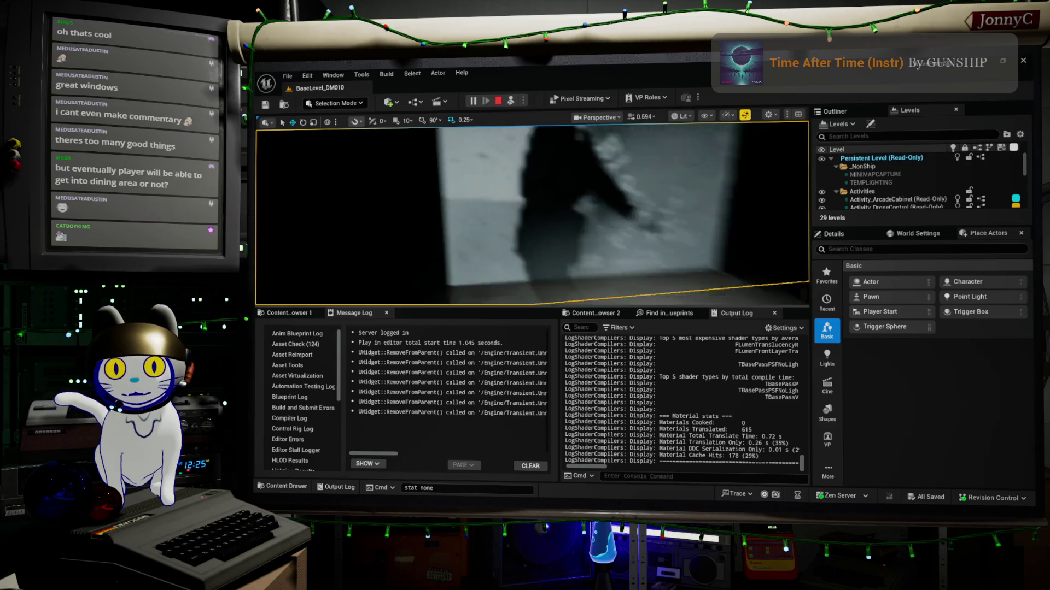
{"action": "right_click", "coordinate": [600, 286]}
{"action": "left_click", "coordinate": [494, 241]}
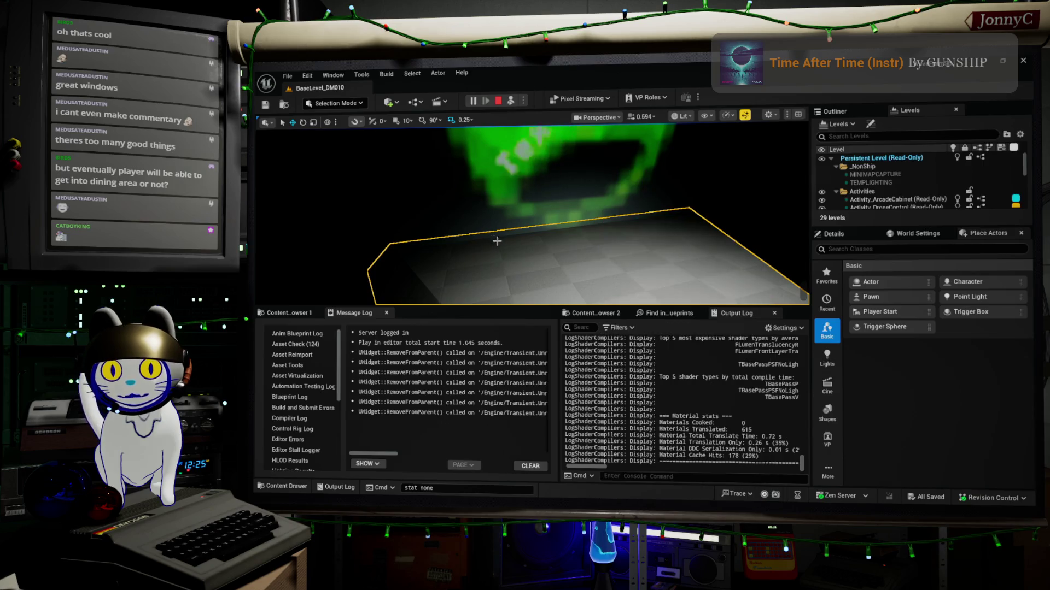
Toggle the maximized viewport, then enter the in-game first-person view of the CRT.
{"action": "key", "text": "F11"}
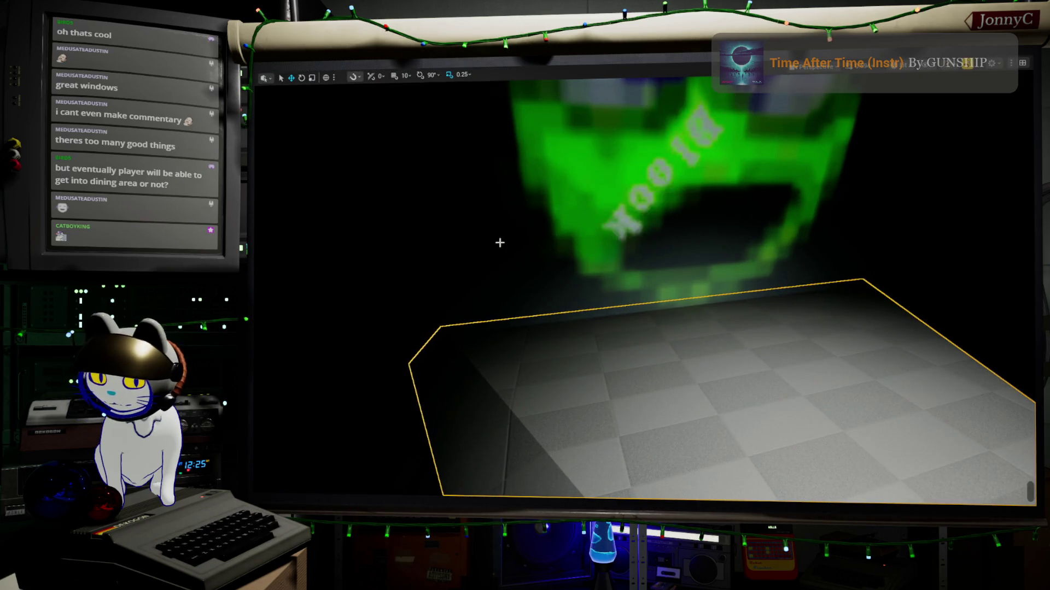
{"action": "key", "text": "F11"}
{"action": "key", "text": "F11"}
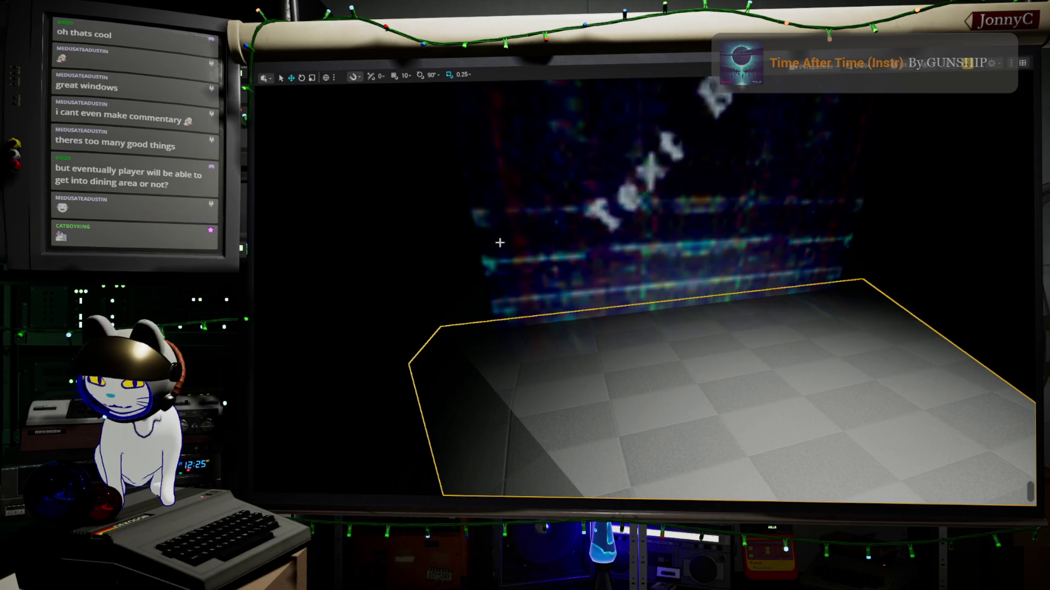
{"action": "key", "text": "alt+p"}
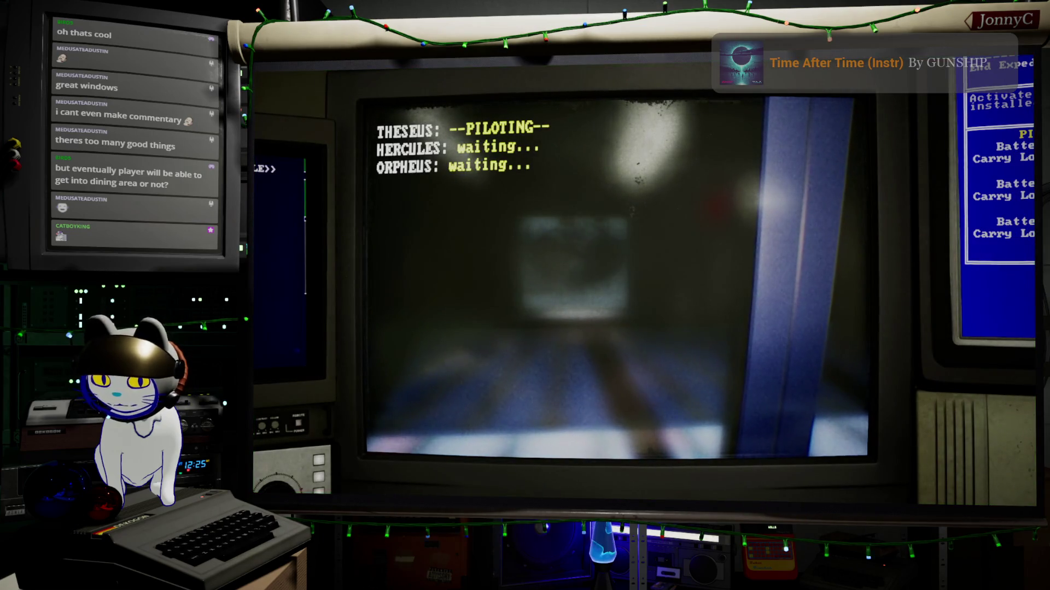
Rerun 'r.LightFunctionAtlas.SlotResolution 1024' from console history and eject to the editor viewport.
{"action": "key", "text": "Up"}
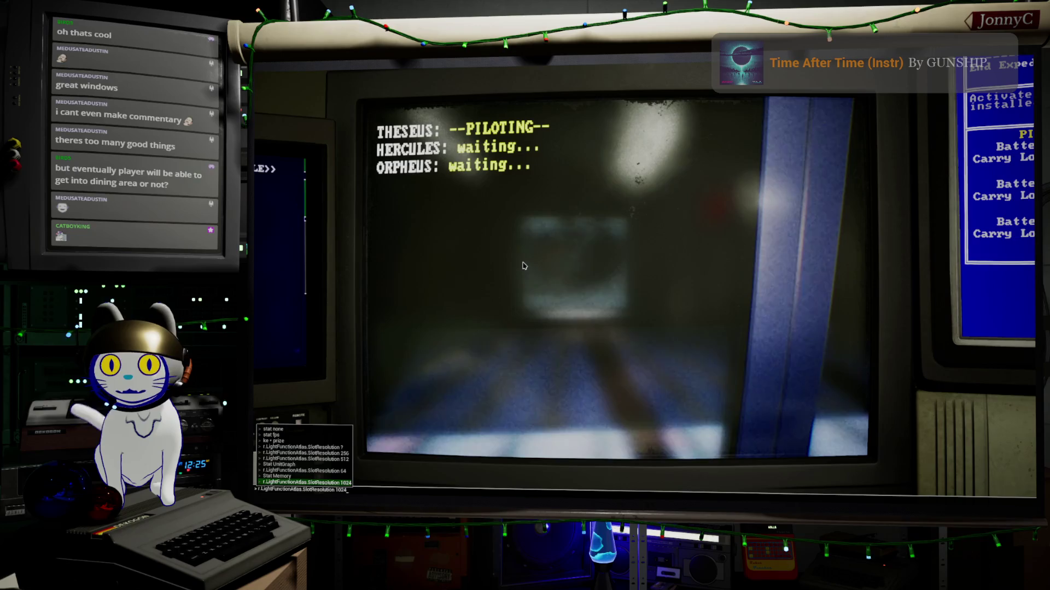
{"action": "key", "text": "Return"}
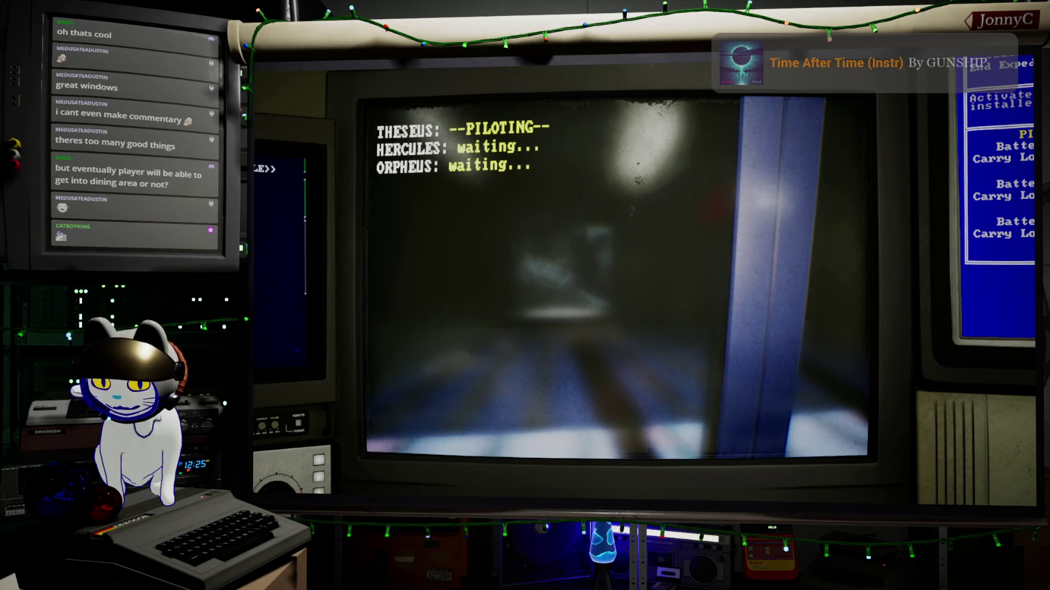
{"action": "key", "text": "F8"}
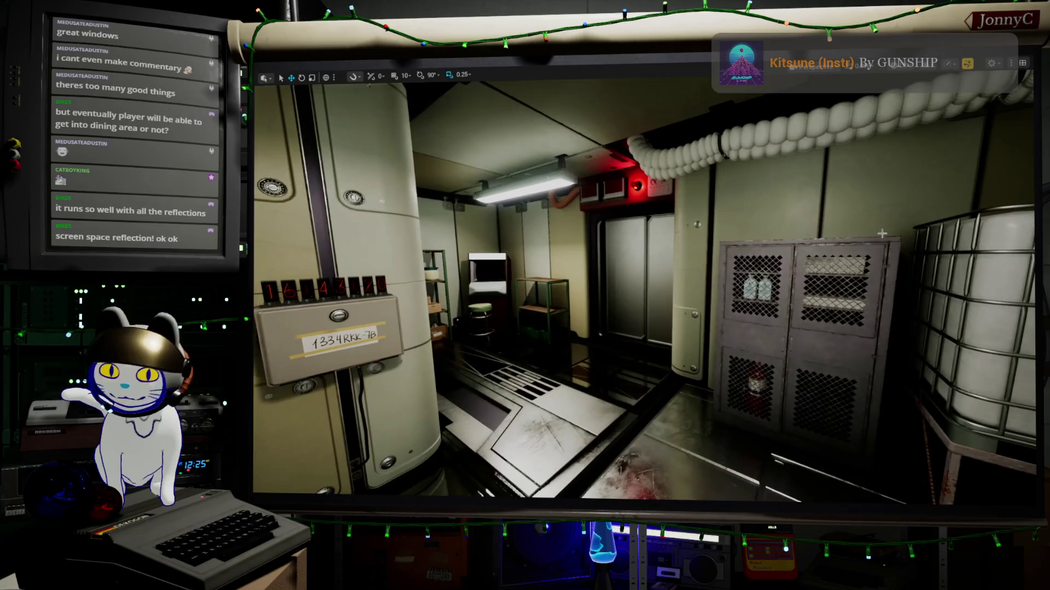
Orbit the camera to centre the support column and reveal the archway room.
{"action": "left_click_drag", "start_coordinate": [921, 214], "coordinate": [751, 257]}
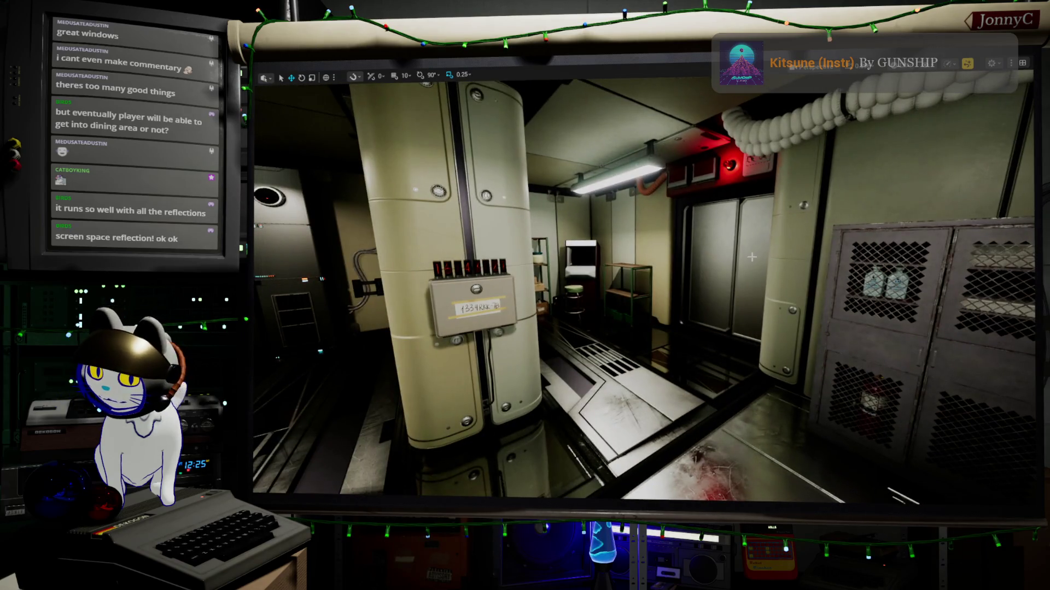
{"action": "left_click_drag", "start_coordinate": [735, 312], "coordinate": [629, 345]}
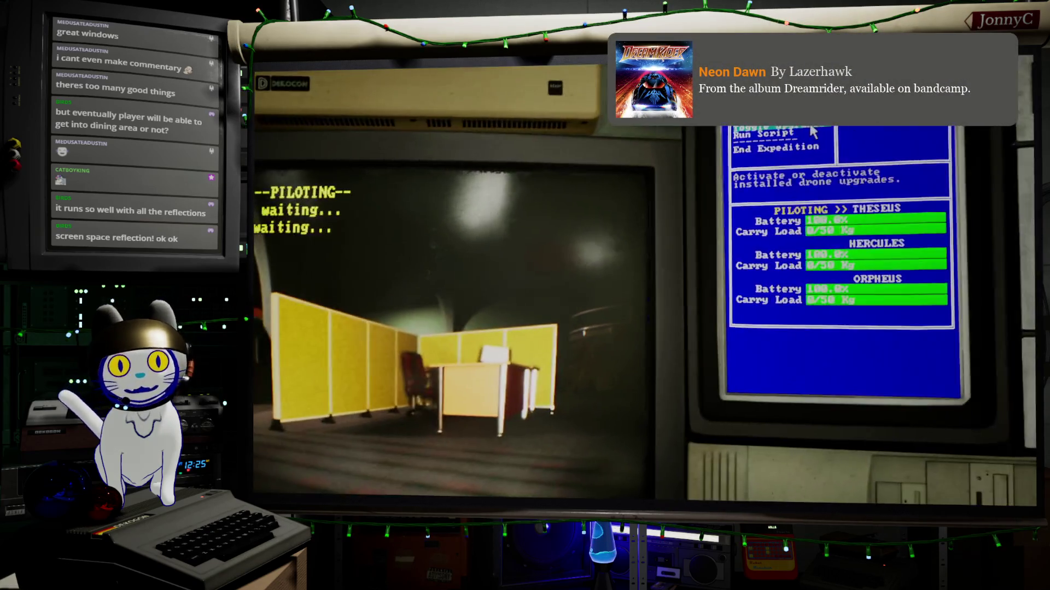
Choose BACK/CANCEL on the drone terminal to end the piloting session.
{"action": "left_click", "coordinate": [820, 138]}
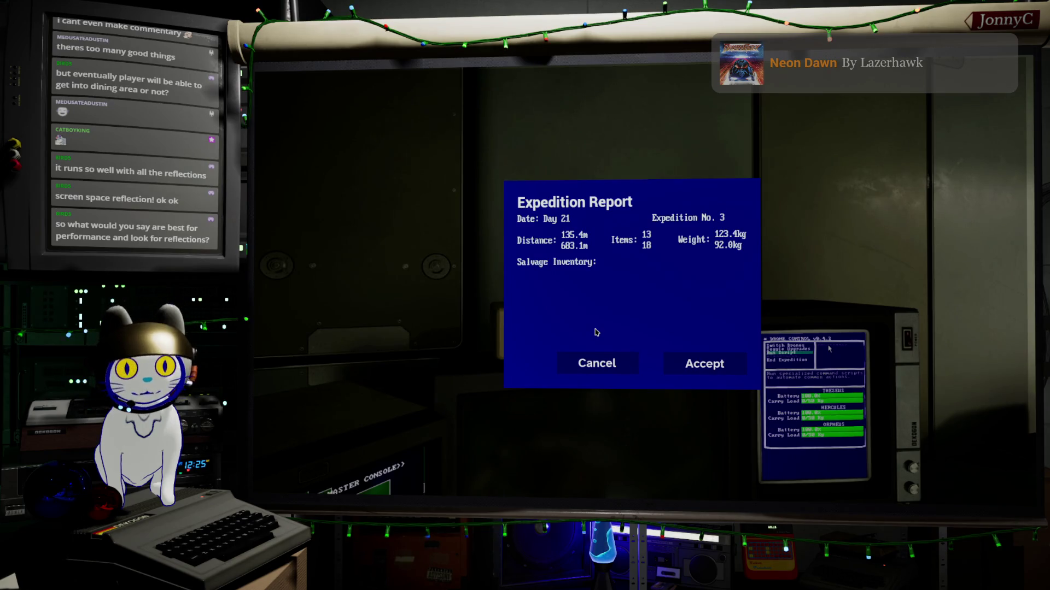
Dismiss the expedition report and walk past the pillar, checking the floor reflections.
{"action": "key", "text": "Escape"}
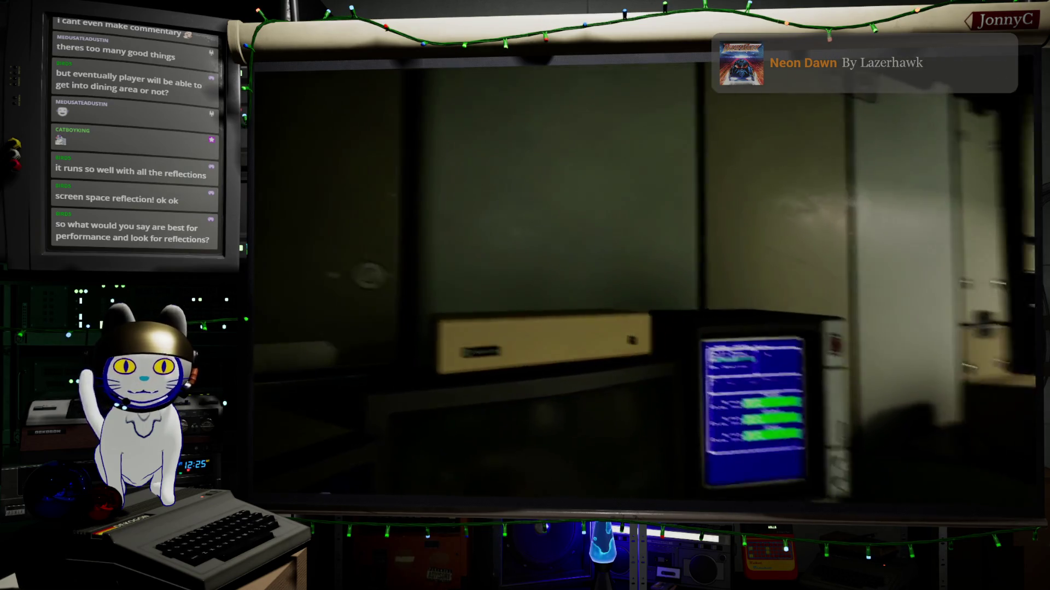
{"action": "key", "text": "w"}
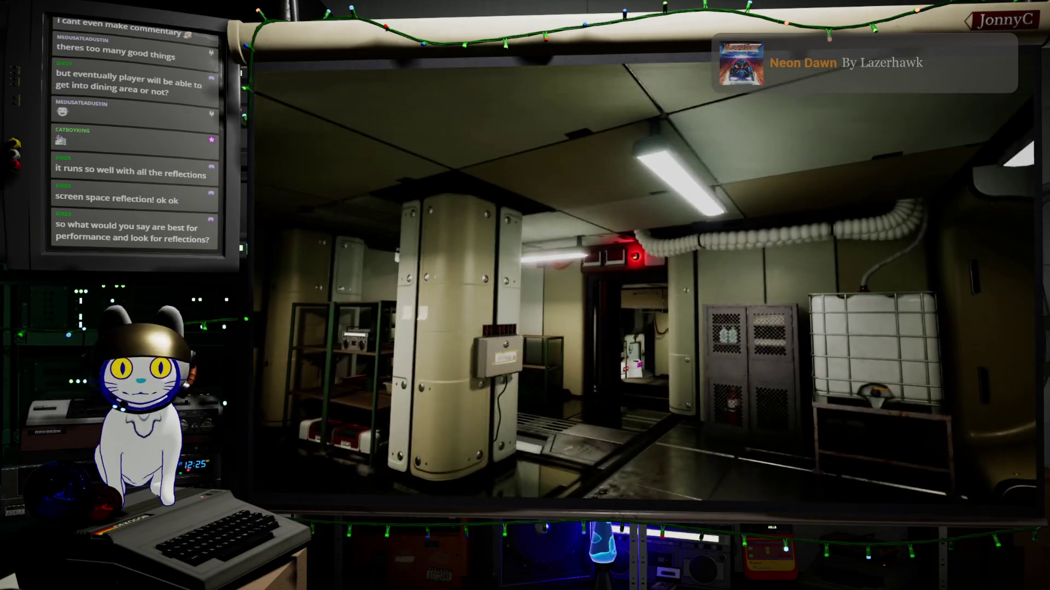
{"action": "key", "text": "w"}
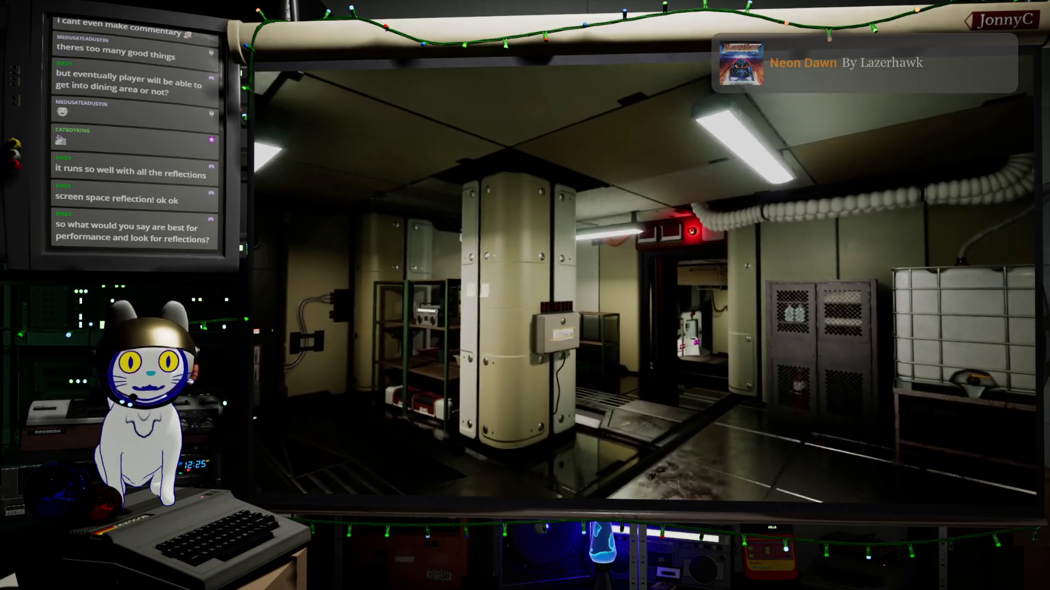
{"action": "key", "text": "w"}
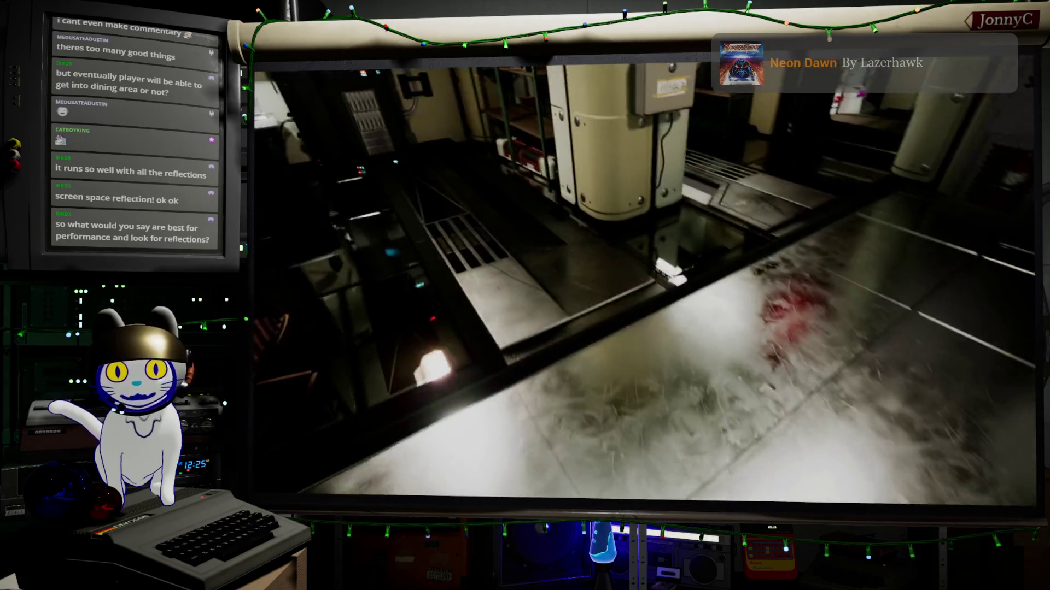
{"action": "key", "text": "w"}
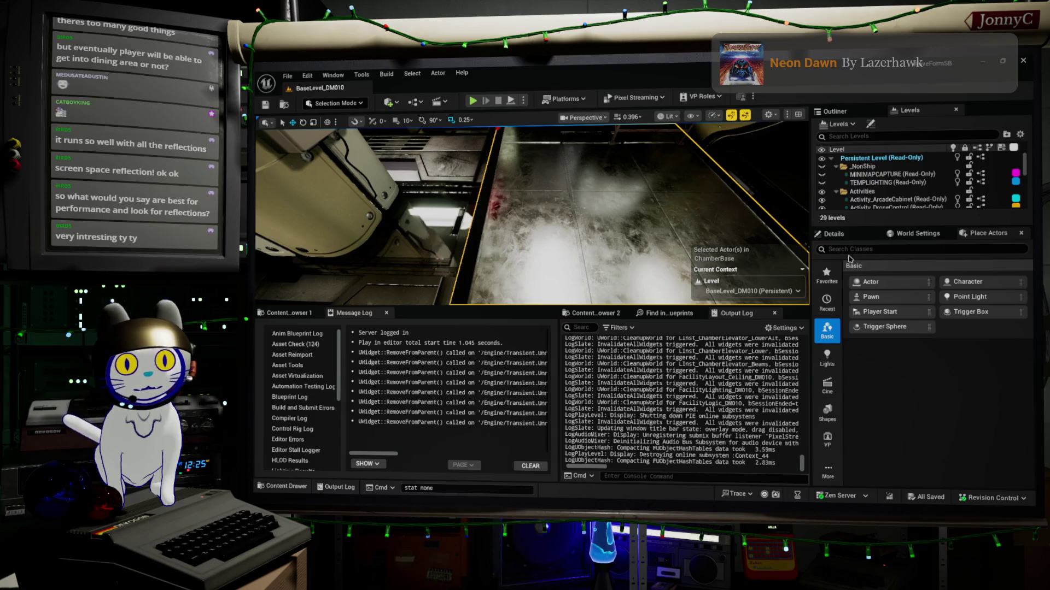
Open MI_WFSurface_AluminumScratched from the floor's Element 0 material slot in Details.
{"action": "left_click", "coordinate": [834, 234]}
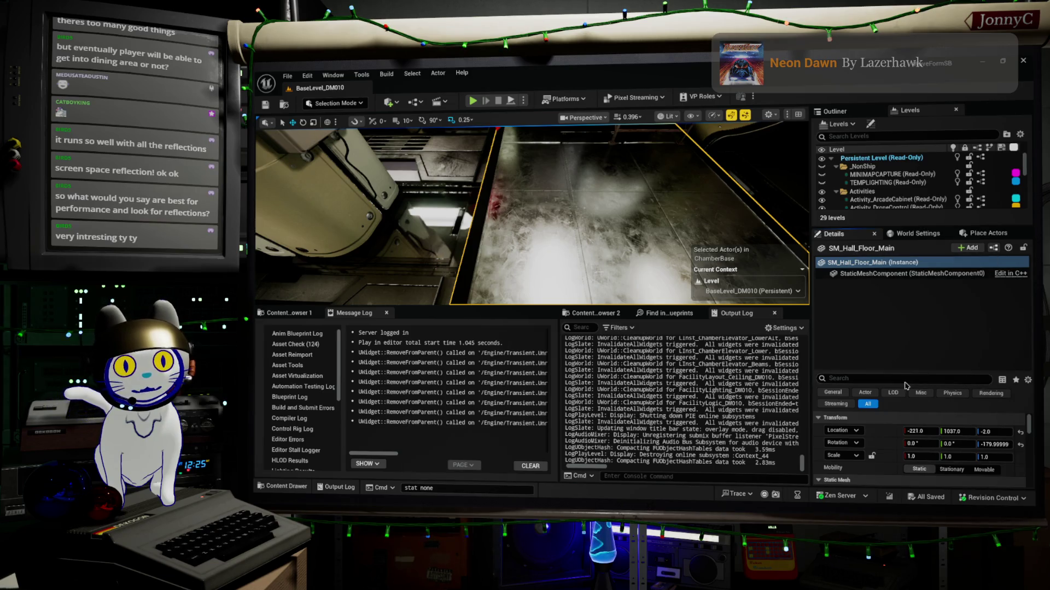
{"action": "left_click_drag", "start_coordinate": [905, 372], "coordinate": [902, 288]}
{"action": "scroll", "coordinate": [930, 416], "scroll_direction": "down", "scroll_amount": 2}
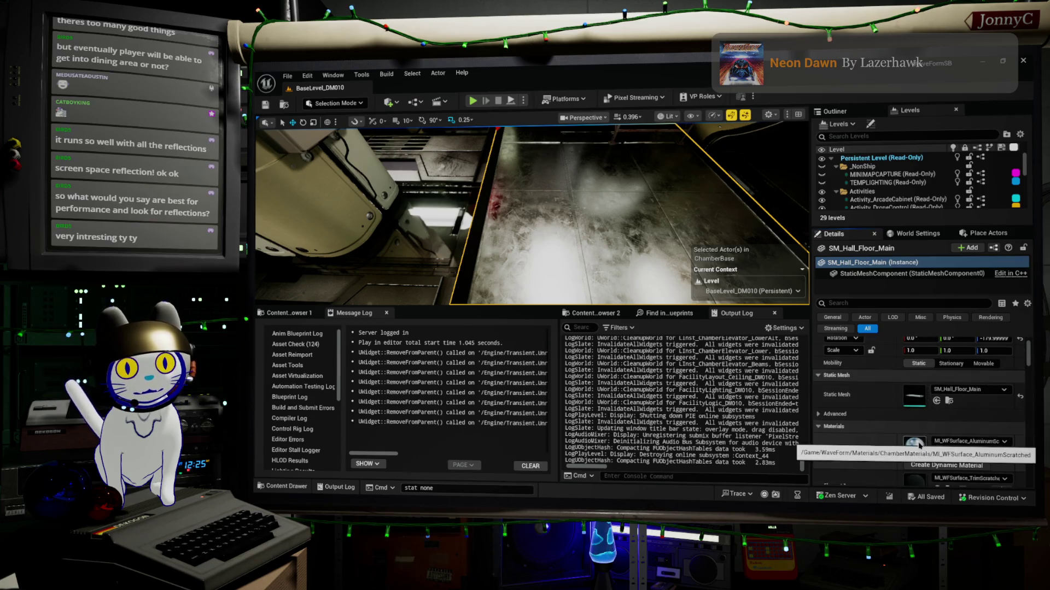
{"action": "double_click", "coordinate": [916, 445]}
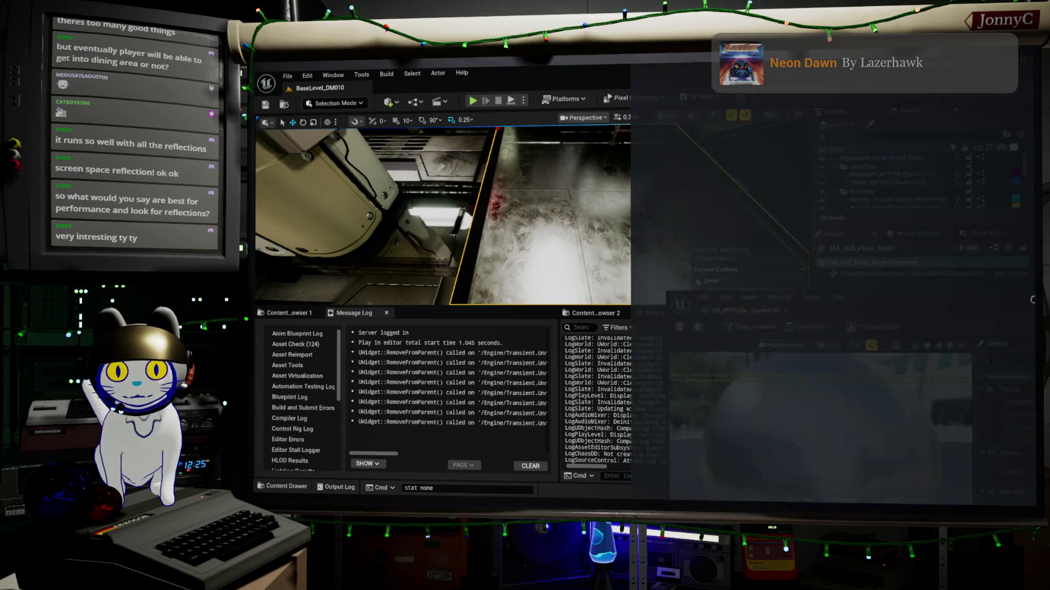
{"action": "mouse_move", "coordinate": [792, 335]}
{"action": "left_mouse_down"}
{"action": "mouse_move", "coordinate": [746, 317]}
{"action": "mouse_move", "coordinate": [742, 358]}
{"action": "mouse_move", "coordinate": [760, 365]}
{"action": "left_mouse_up"}
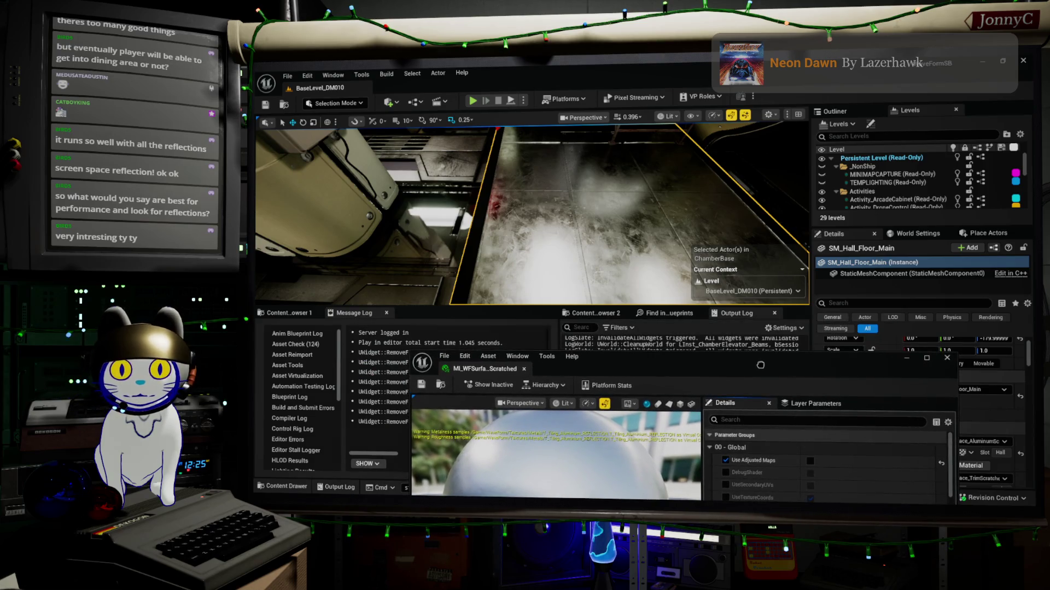
{"action": "left_click_drag", "start_coordinate": [546, 219], "coordinate": [547, 219]}
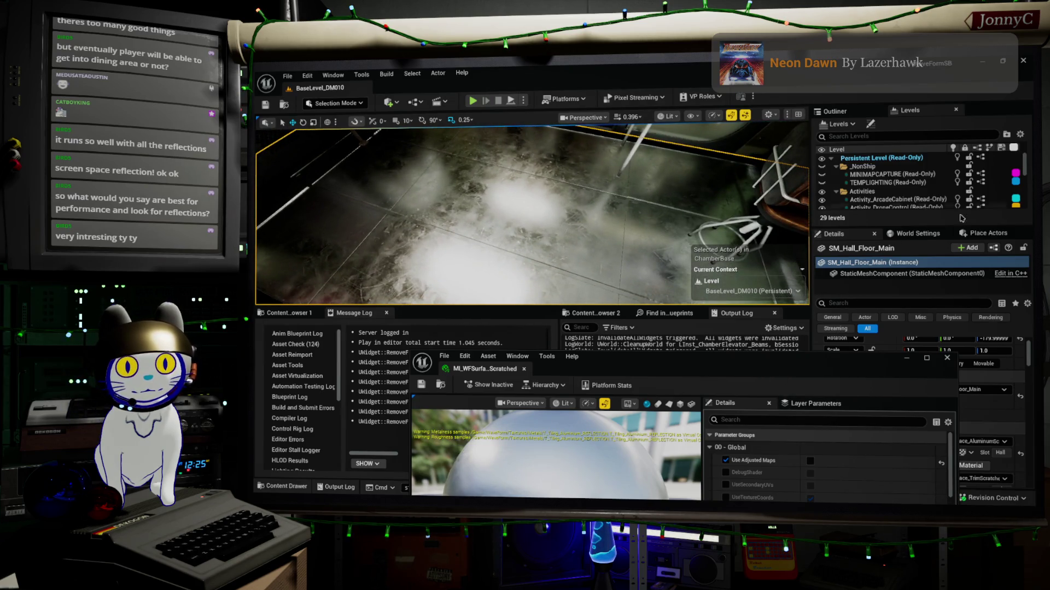
Set RoughnessDetail to about 0.19, raise RoughnessVariation, then save and close the instance.
{"action": "mouse_move", "coordinate": [765, 365]}
{"action": "left_mouse_down"}
{"action": "mouse_move", "coordinate": [900, 283]}
{"action": "mouse_move", "coordinate": [1034, 273]}
{"action": "left_mouse_up"}
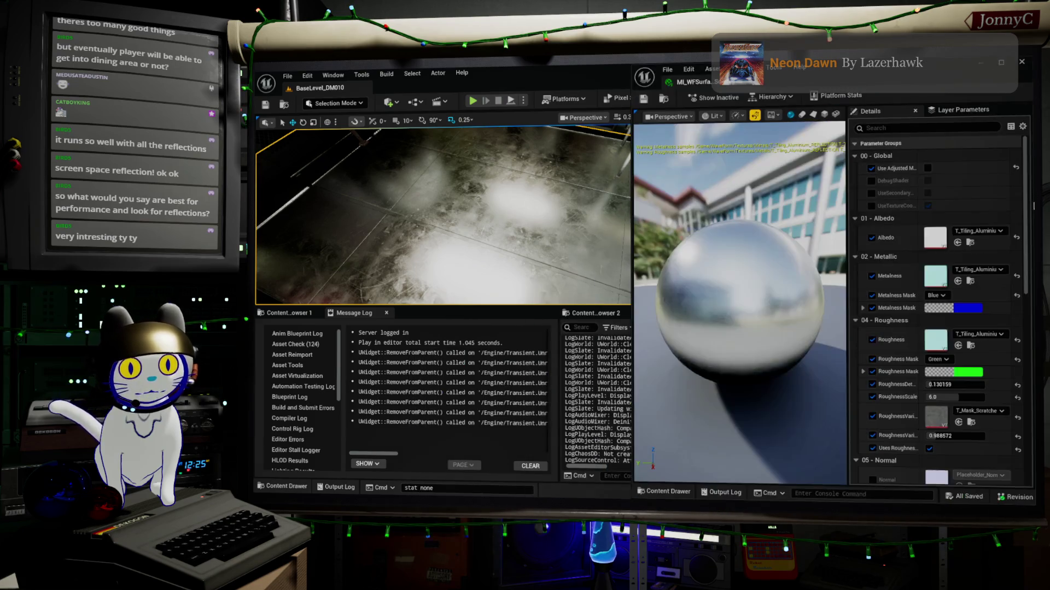
{"action": "scroll", "coordinate": [971, 296], "scroll_direction": "down", "scroll_amount": 3}
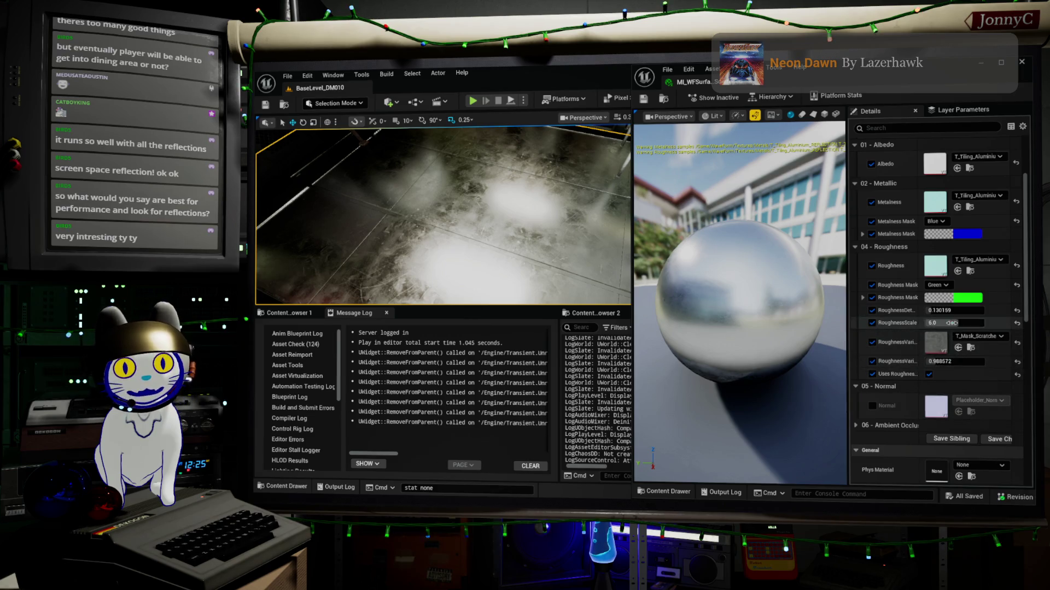
{"action": "left_click_drag", "start_coordinate": [956, 310], "coordinate": [979, 311]}
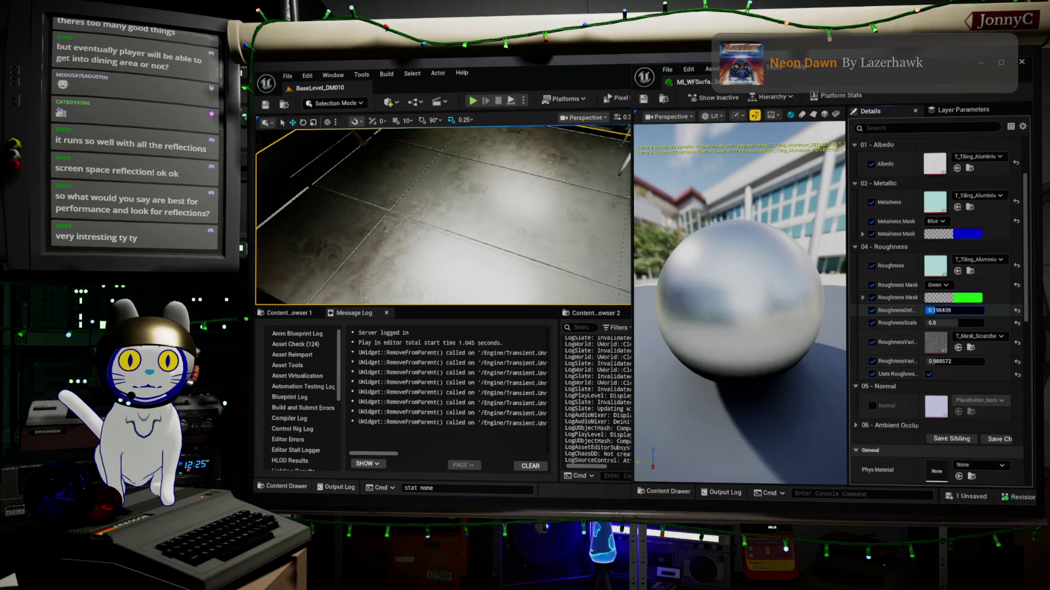
{"action": "type", "text": "0.18777"}
{"action": "key", "text": "Return"}
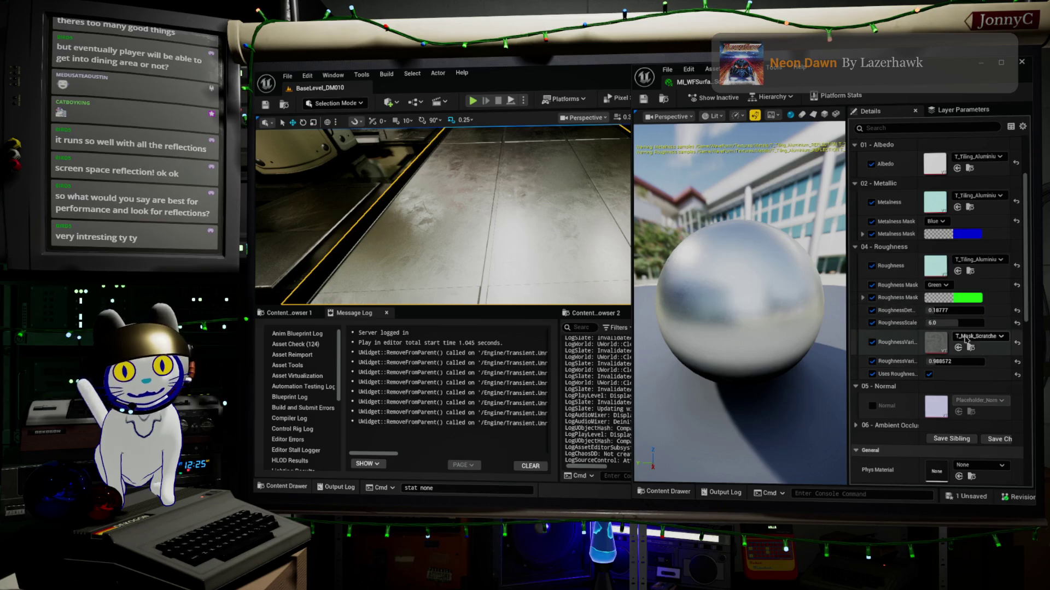
{"action": "left_click_drag", "start_coordinate": [954, 310], "coordinate": [933, 323]}
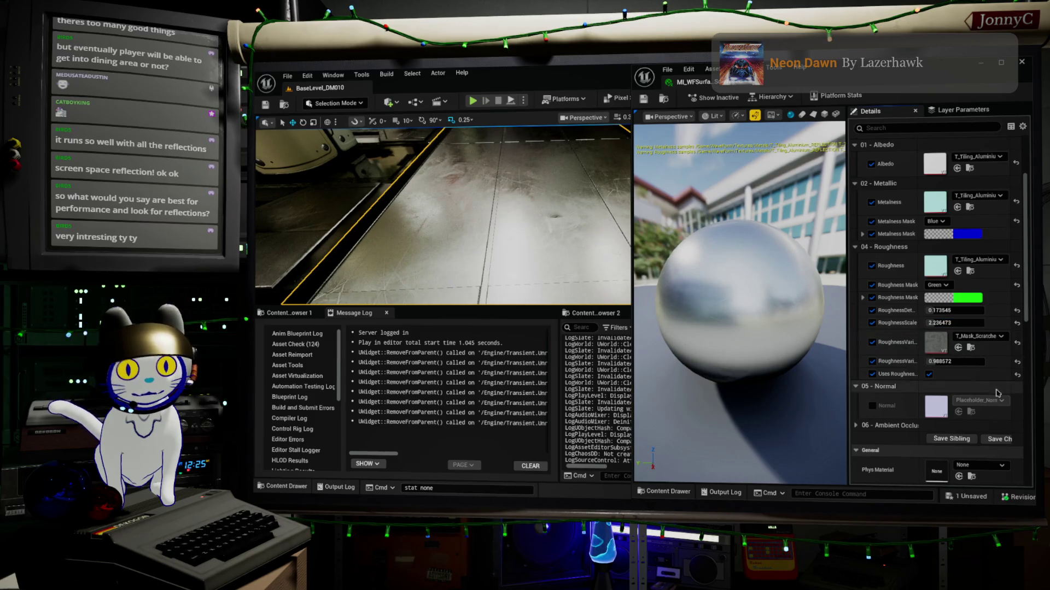
{"action": "mouse_move", "coordinate": [965, 366]}
{"action": "left_mouse_down"}
{"action": "mouse_move", "coordinate": [980, 366]}
{"action": "mouse_move", "coordinate": [968, 366]}
{"action": "left_mouse_up"}
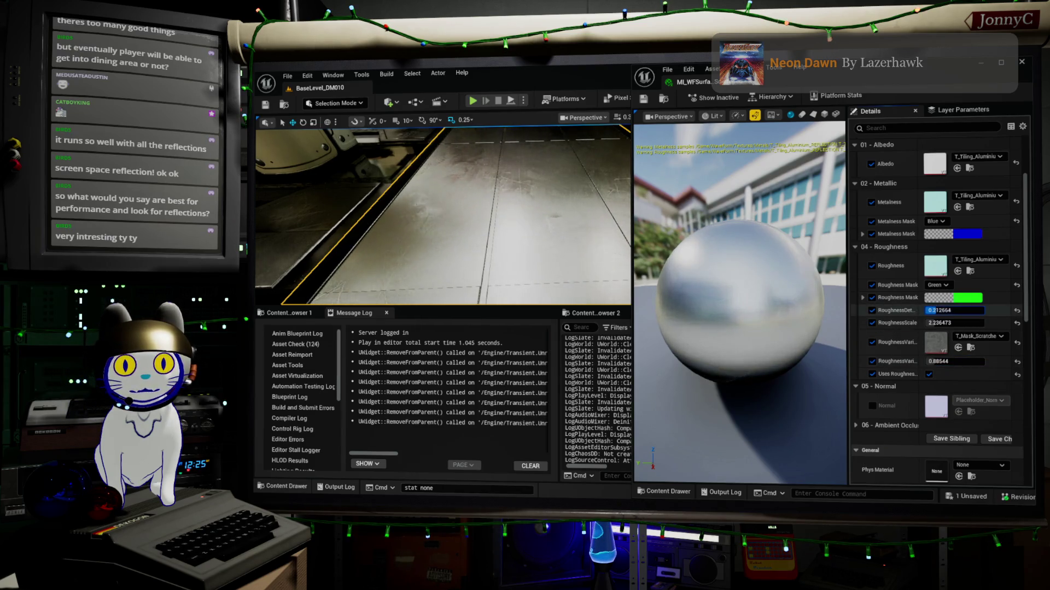
{"action": "left_click_drag", "start_coordinate": [961, 310], "coordinate": [963, 310]}
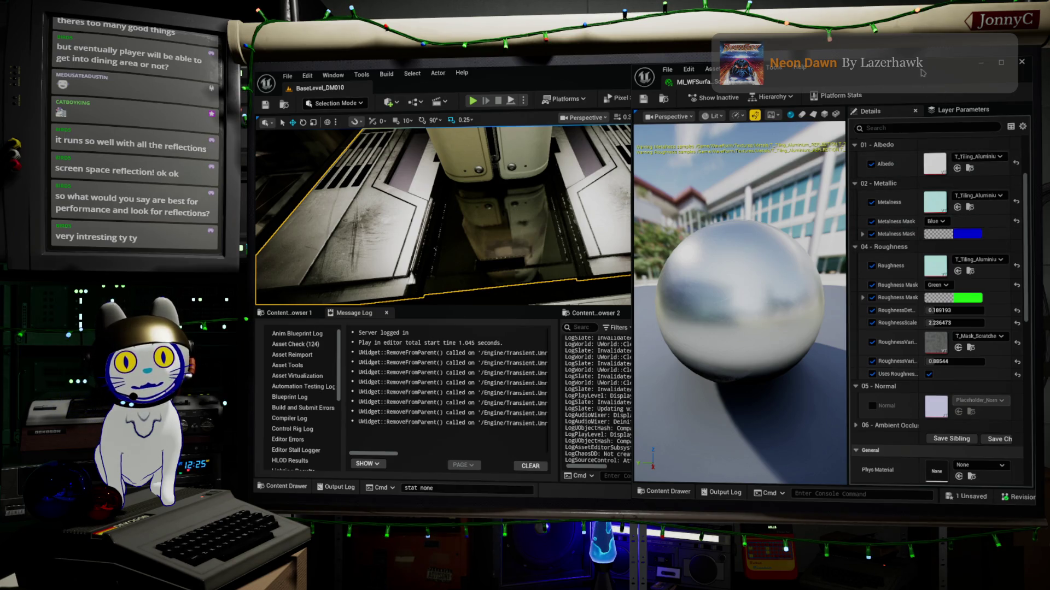
{"action": "left_click", "coordinate": [644, 99]}
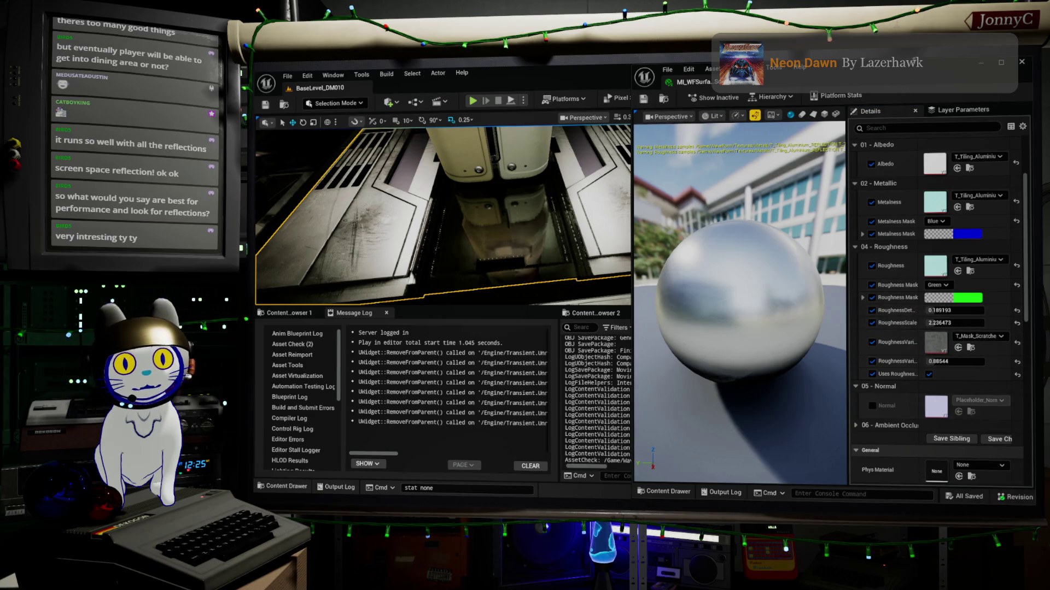
{"action": "left_click", "coordinate": [1022, 62]}
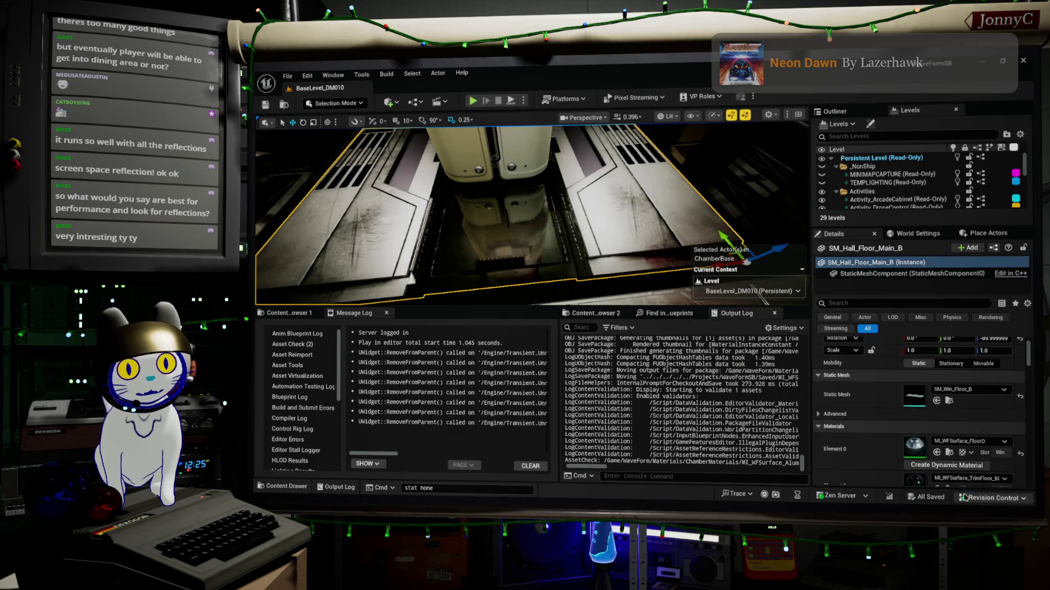
Open the floor's Element 1 black trim material and raise Min Roughness from -0.512 to 0.096672.
{"action": "scroll", "coordinate": [967, 465], "scroll_direction": "down", "scroll_amount": 2}
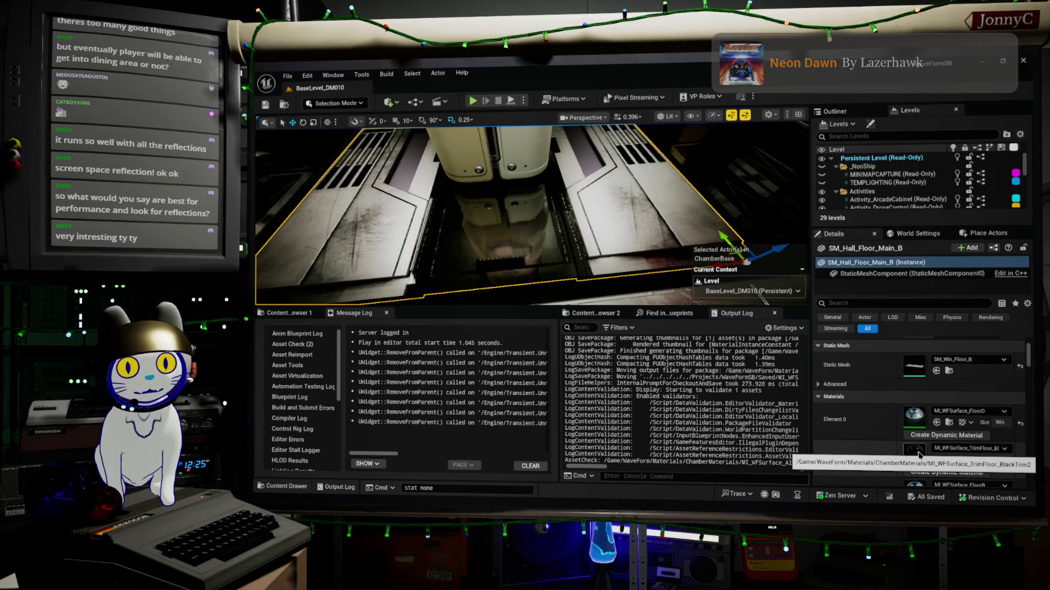
{"action": "double_click", "coordinate": [919, 455]}
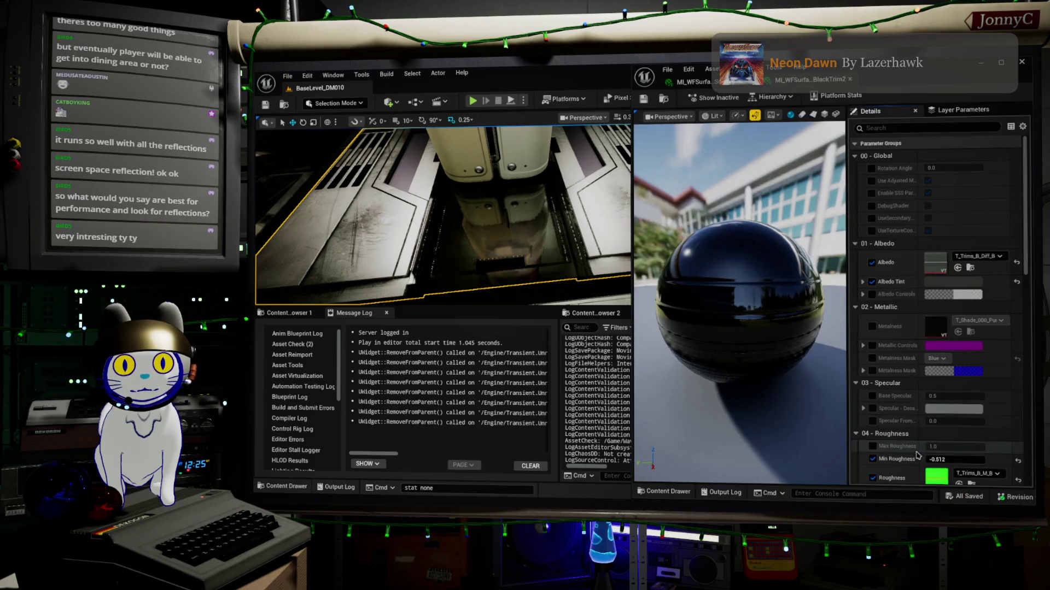
{"action": "scroll", "coordinate": [932, 370], "scroll_direction": "down", "scroll_amount": 3}
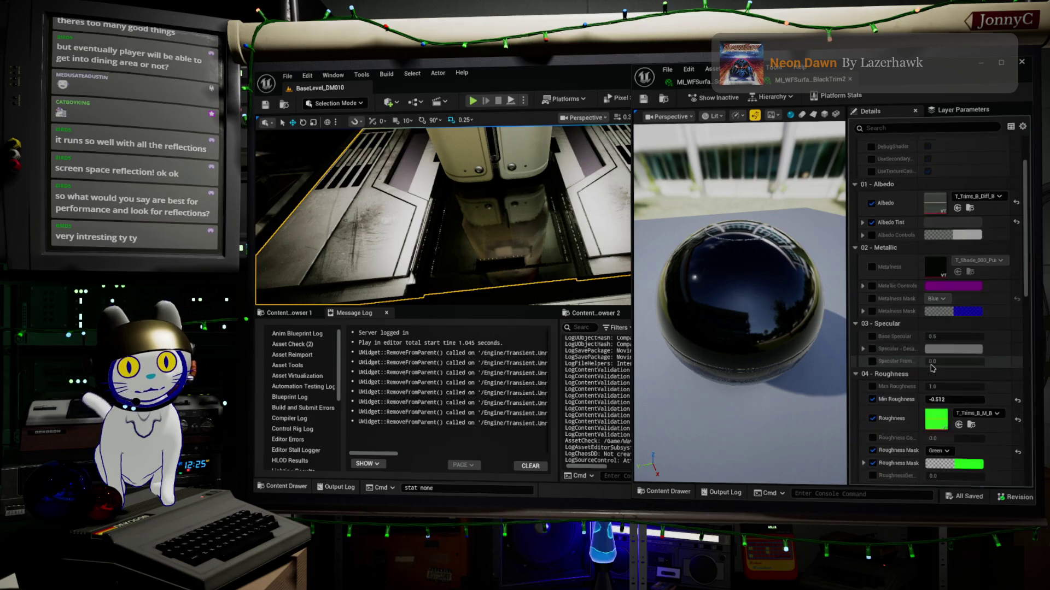
{"action": "scroll", "coordinate": [932, 368], "scroll_direction": "down", "scroll_amount": 1}
{"action": "mouse_move", "coordinate": [968, 385]}
{"action": "left_mouse_down"}
{"action": "mouse_move", "coordinate": [984, 385]}
{"action": "mouse_move", "coordinate": [969, 385]}
{"action": "left_mouse_up"}
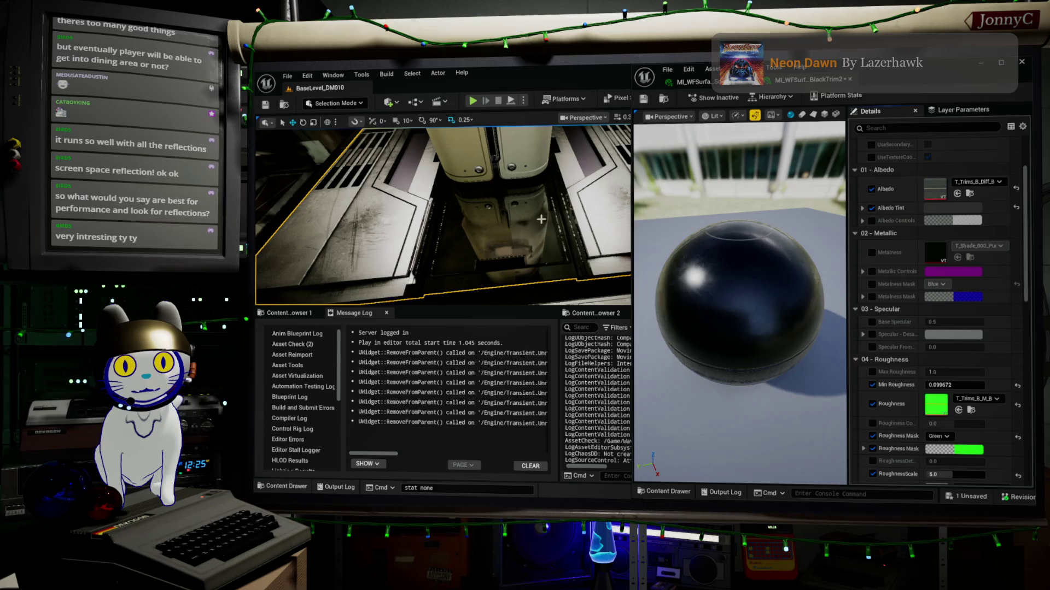
Return to the scratched aluminium instance and move its editor aside to show the level details.
{"action": "left_click", "coordinate": [707, 85]}
{"action": "left_click_drag", "start_coordinate": [878, 74], "coordinate": [498, 238]}
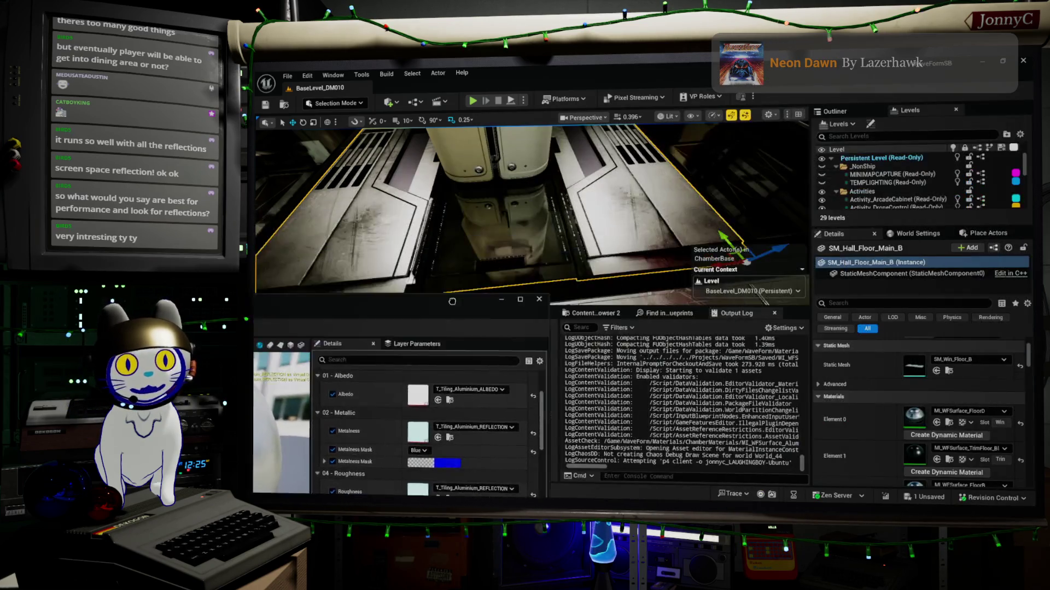
{"action": "scroll", "coordinate": [974, 339], "scroll_direction": "down", "scroll_amount": 2}
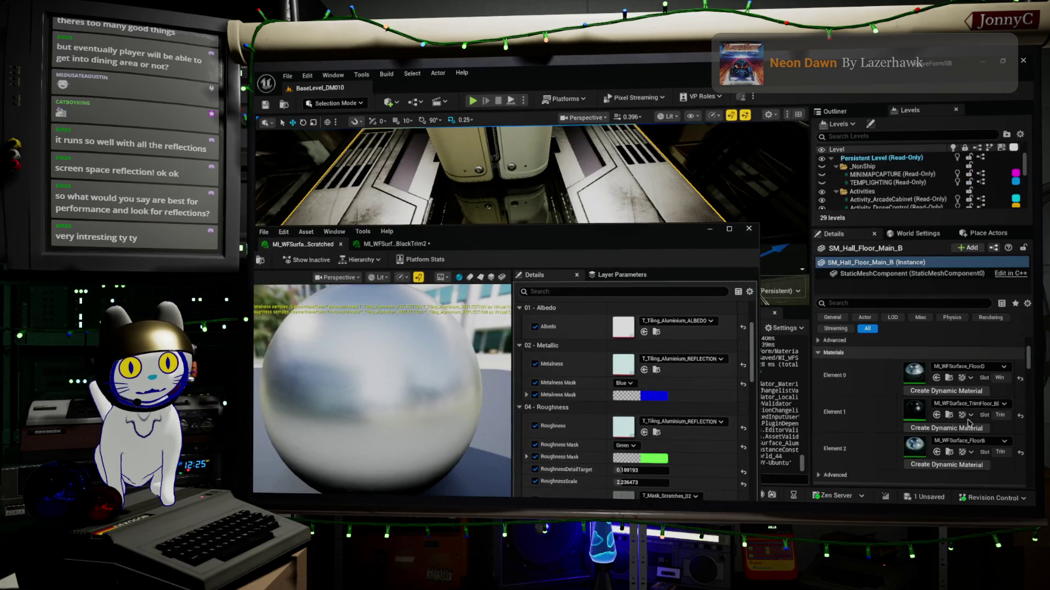
Open MI_WFSurface_FloorB for editing and raise its Base Specular.
{"action": "double_click", "coordinate": [924, 443]}
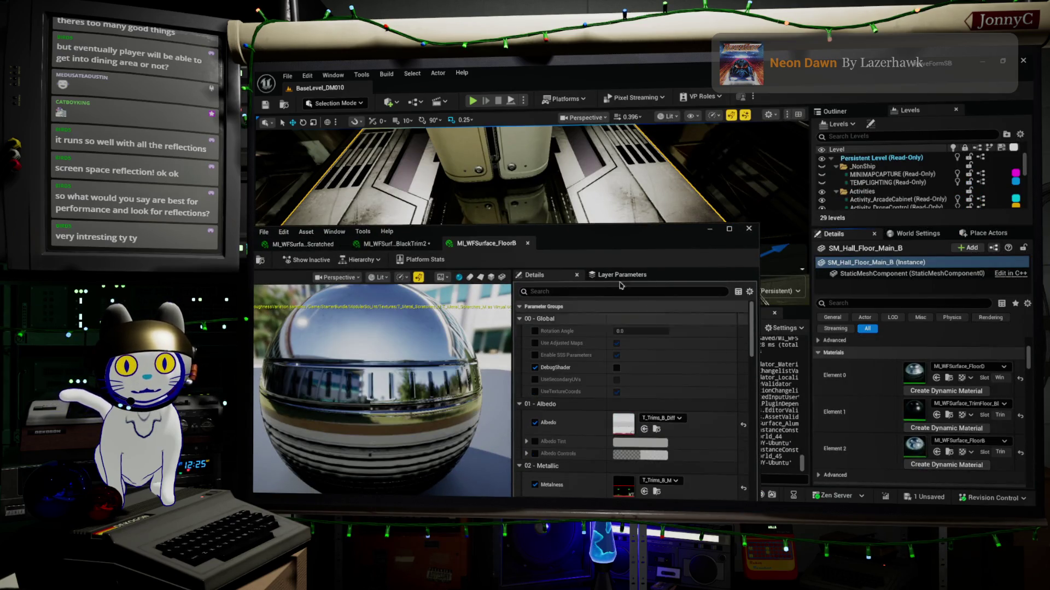
{"action": "mouse_move", "coordinate": [663, 231]}
{"action": "left_mouse_down"}
{"action": "mouse_move", "coordinate": [800, 194]}
{"action": "mouse_move", "coordinate": [1032, 164]}
{"action": "left_mouse_up"}
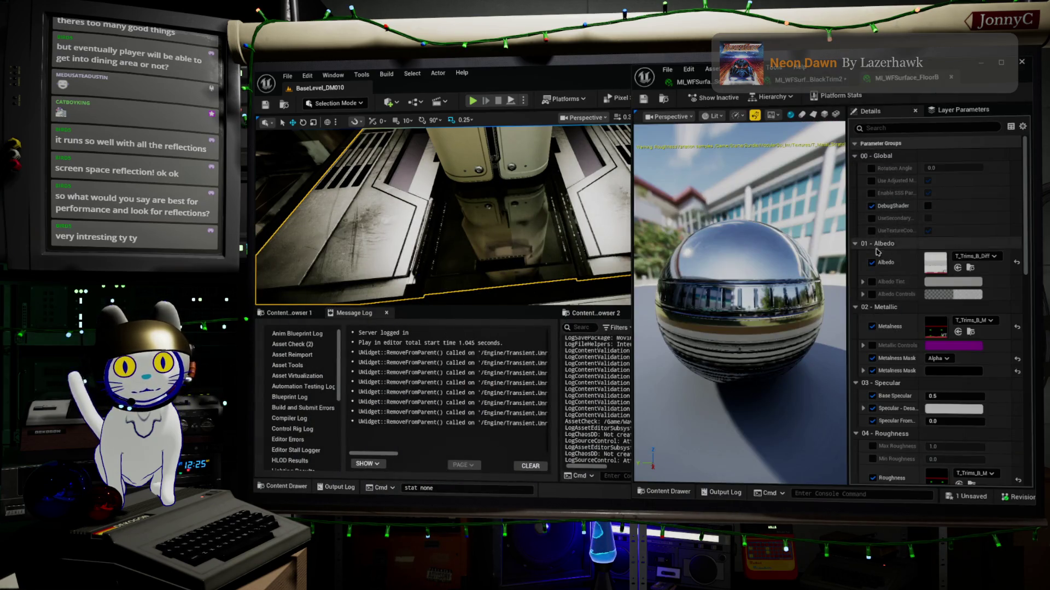
{"action": "scroll", "coordinate": [1016, 381], "scroll_direction": "down", "scroll_amount": 3}
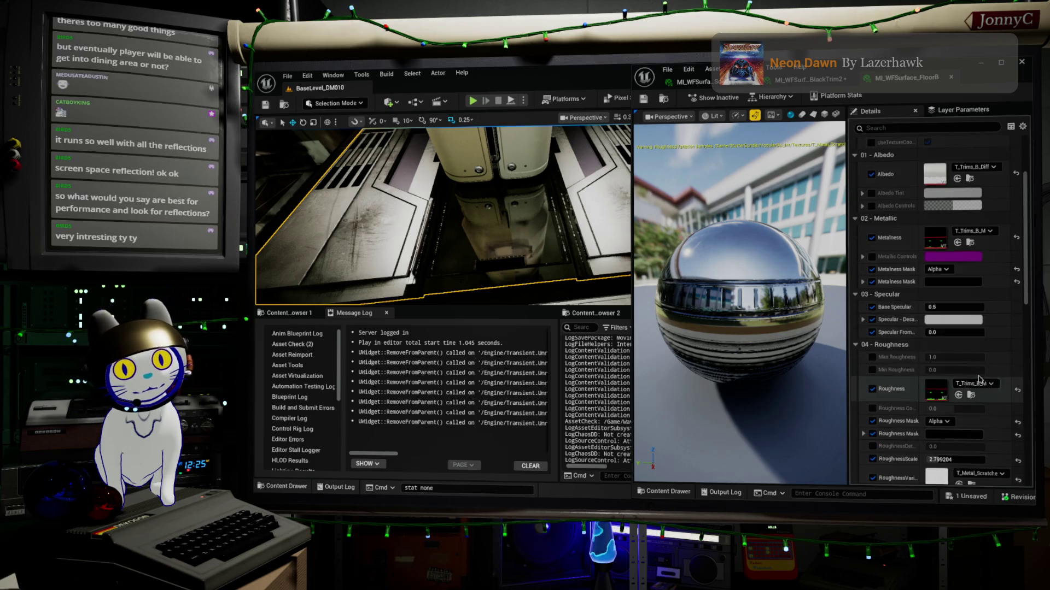
{"action": "mouse_move", "coordinate": [961, 304]}
{"action": "left_mouse_down"}
{"action": "mouse_move", "coordinate": [992, 305]}
{"action": "mouse_move", "coordinate": [963, 307]}
{"action": "left_mouse_up"}
{"action": "scroll", "coordinate": [953, 383], "scroll_direction": "down", "scroll_amount": 2}
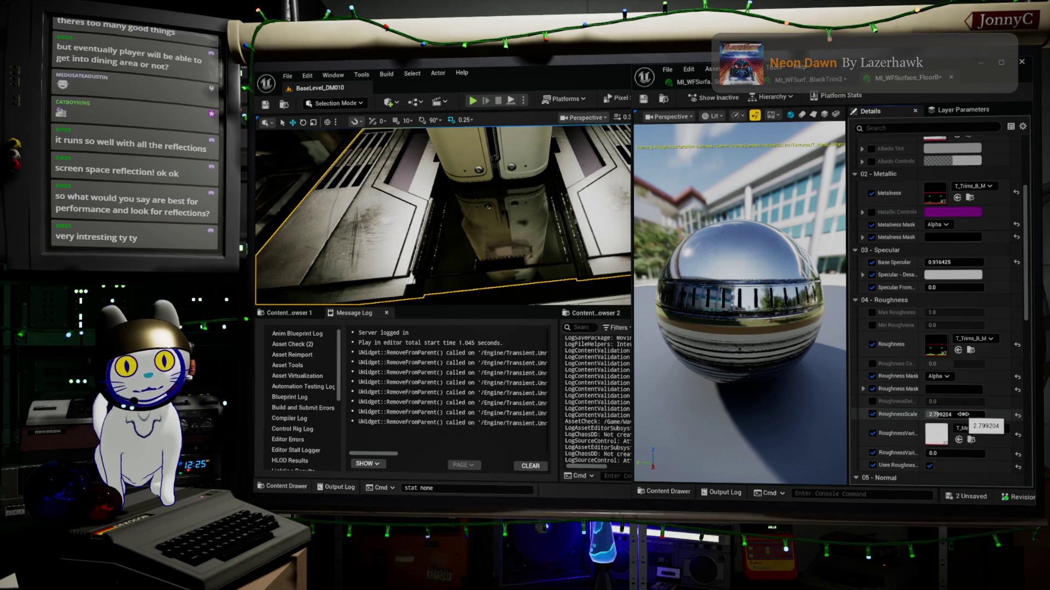
Increase FloorB's RoughnessScale and enable a raised Min Roughness override.
{"action": "left_click_drag", "start_coordinate": [941, 414], "coordinate": [934, 414]}
{"action": "scroll", "coordinate": [941, 414], "scroll_direction": "down", "scroll_amount": 1}
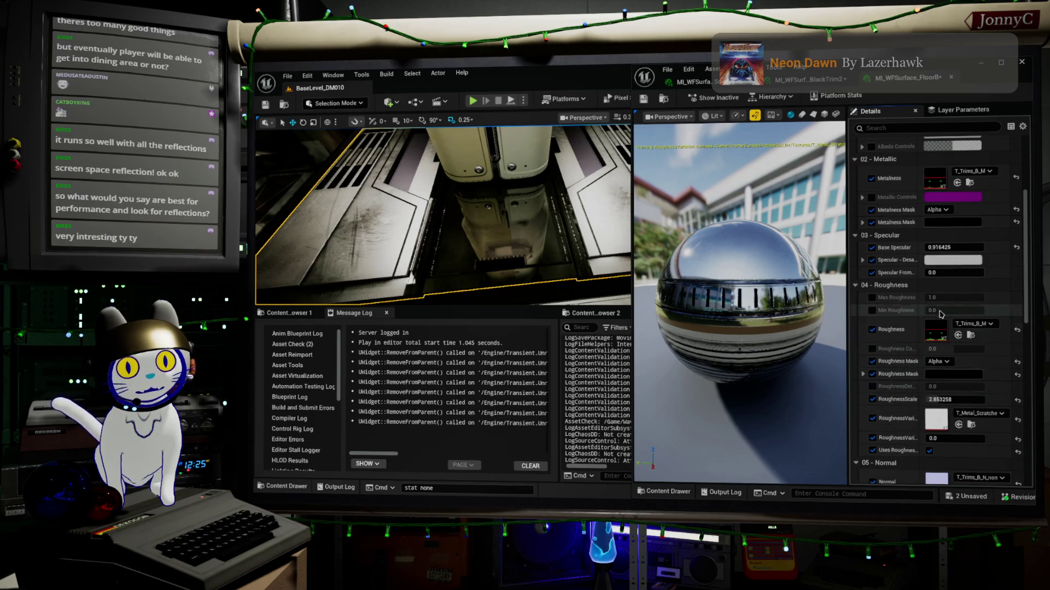
{"action": "left_click", "coordinate": [872, 311]}
{"action": "mouse_move", "coordinate": [954, 310]}
{"action": "left_mouse_down"}
{"action": "mouse_move", "coordinate": [970, 310]}
{"action": "mouse_move", "coordinate": [962, 311]}
{"action": "left_mouse_up"}
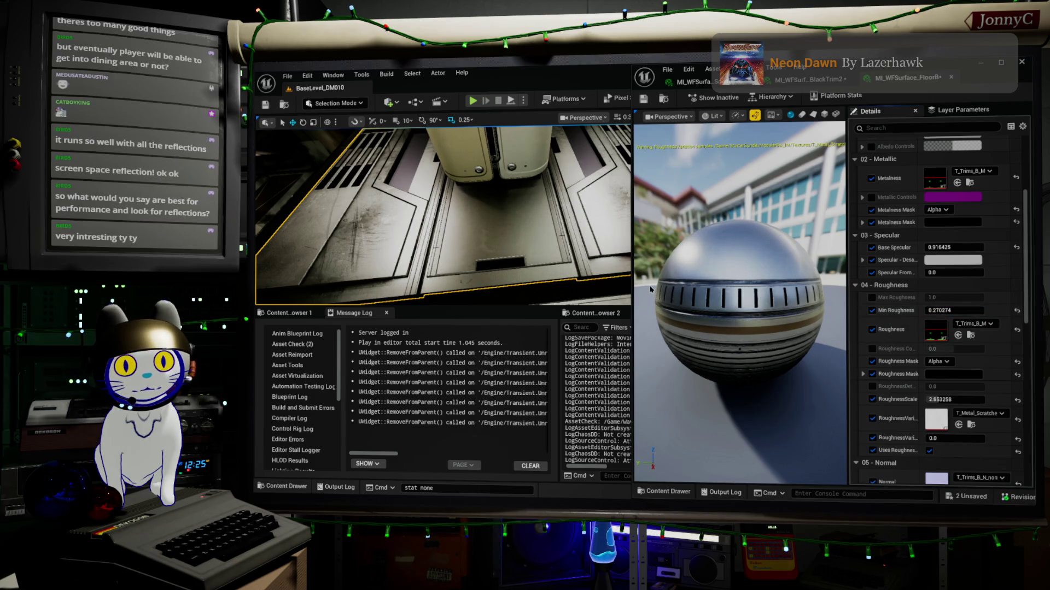
{"action": "left_click_drag", "start_coordinate": [517, 238], "coordinate": [402, 254]}
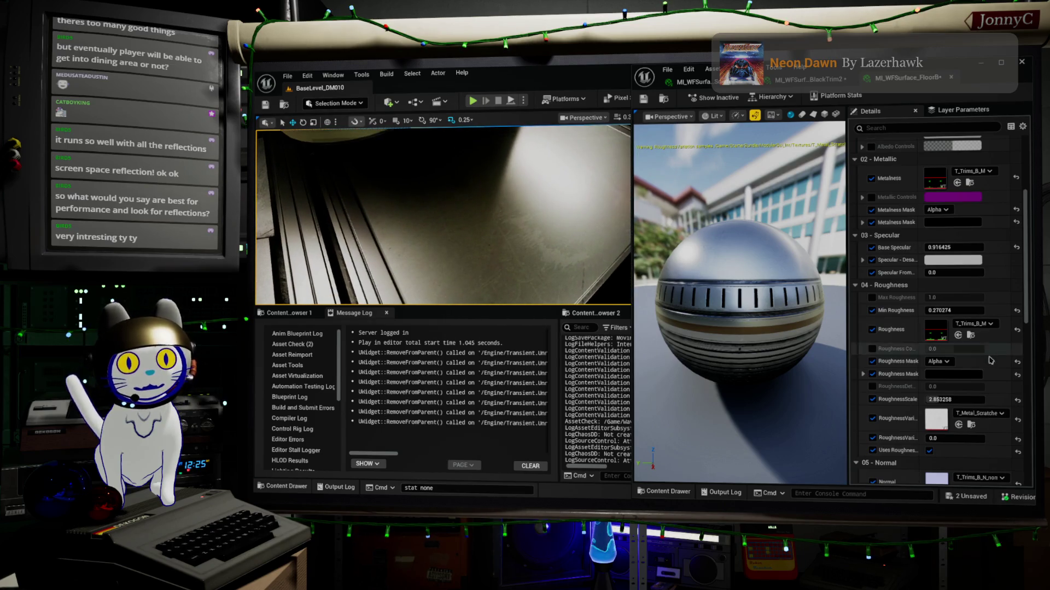
Lower Min Roughness slightly, set RoughnessScale to about 2.09, add small RoughnessDetail, open FloorD.
{"action": "left_click_drag", "start_coordinate": [972, 310], "coordinate": [957, 310]}
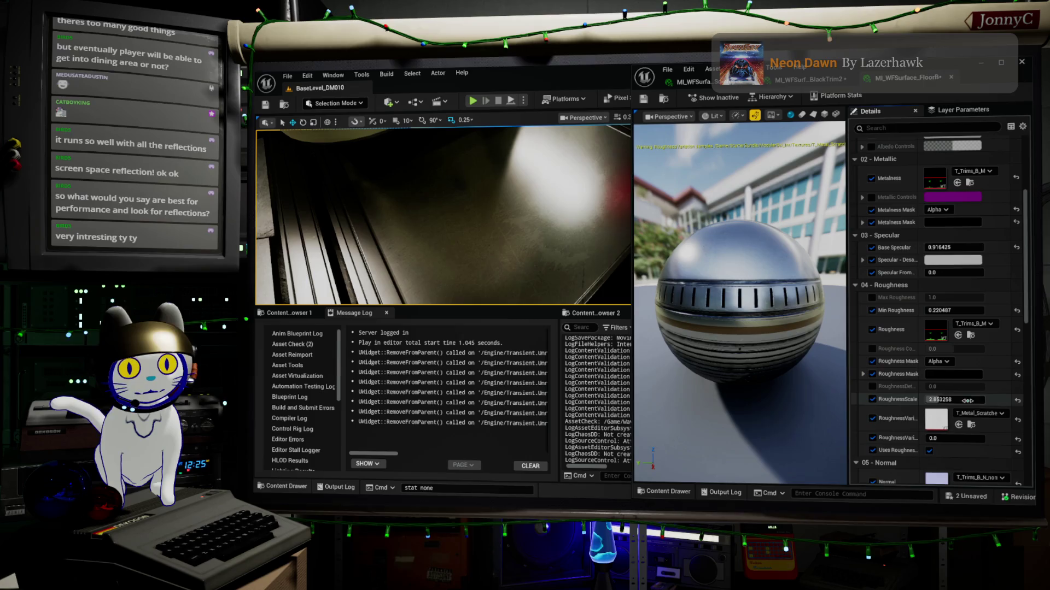
{"action": "mouse_move", "coordinate": [940, 400]}
{"action": "left_mouse_down"}
{"action": "mouse_move", "coordinate": [954, 400]}
{"action": "mouse_move", "coordinate": [929, 399]}
{"action": "left_mouse_up"}
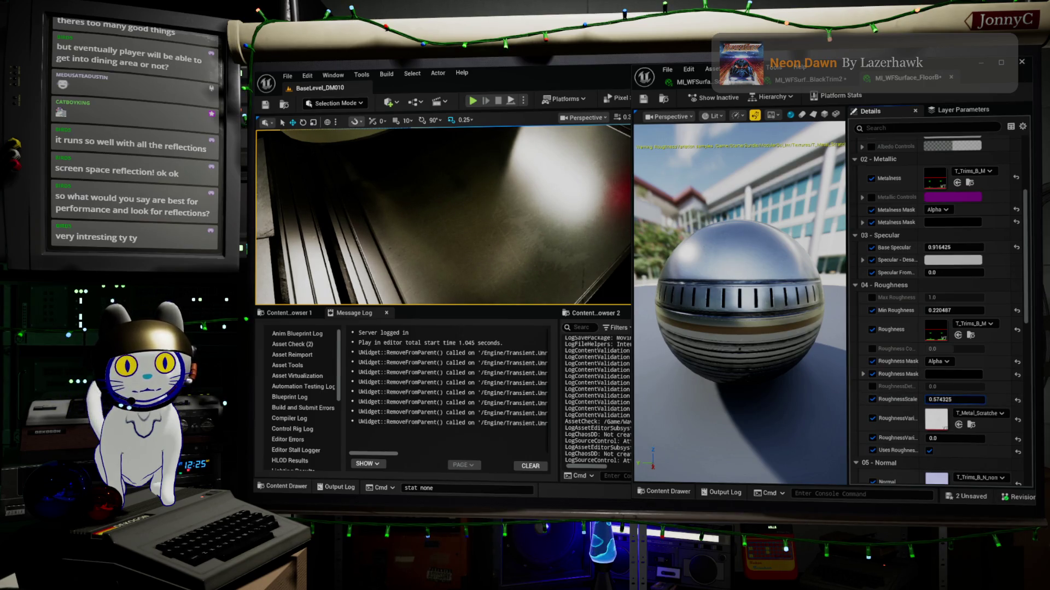
{"action": "mouse_move", "coordinate": [956, 400]}
{"action": "left_mouse_down"}
{"action": "mouse_move", "coordinate": [968, 399]}
{"action": "mouse_move", "coordinate": [956, 399]}
{"action": "left_mouse_up"}
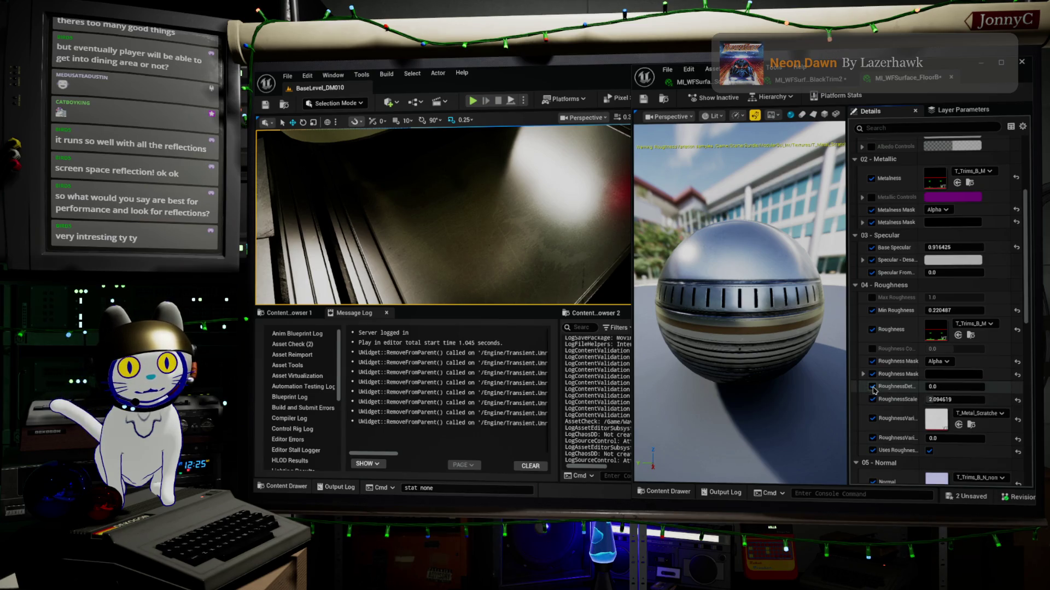
{"action": "left_click_drag", "start_coordinate": [960, 386], "coordinate": [970, 386]}
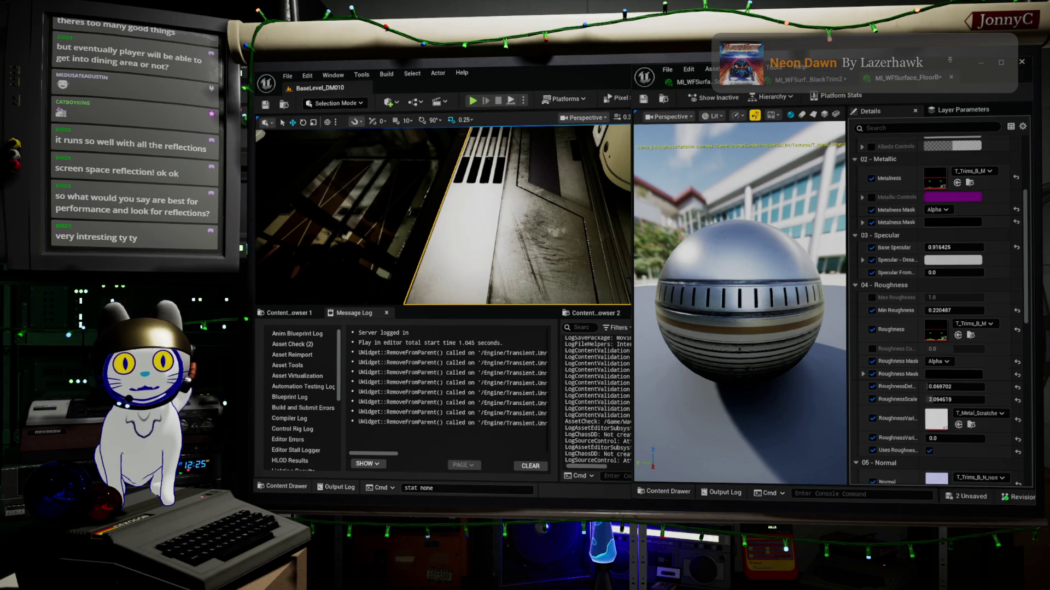
{"action": "mouse_move", "coordinate": [953, 69]}
{"action": "left_mouse_down"}
{"action": "mouse_move", "coordinate": [864, 77]}
{"action": "mouse_move", "coordinate": [648, 306]}
{"action": "mouse_move", "coordinate": [603, 440]}
{"action": "left_mouse_up"}
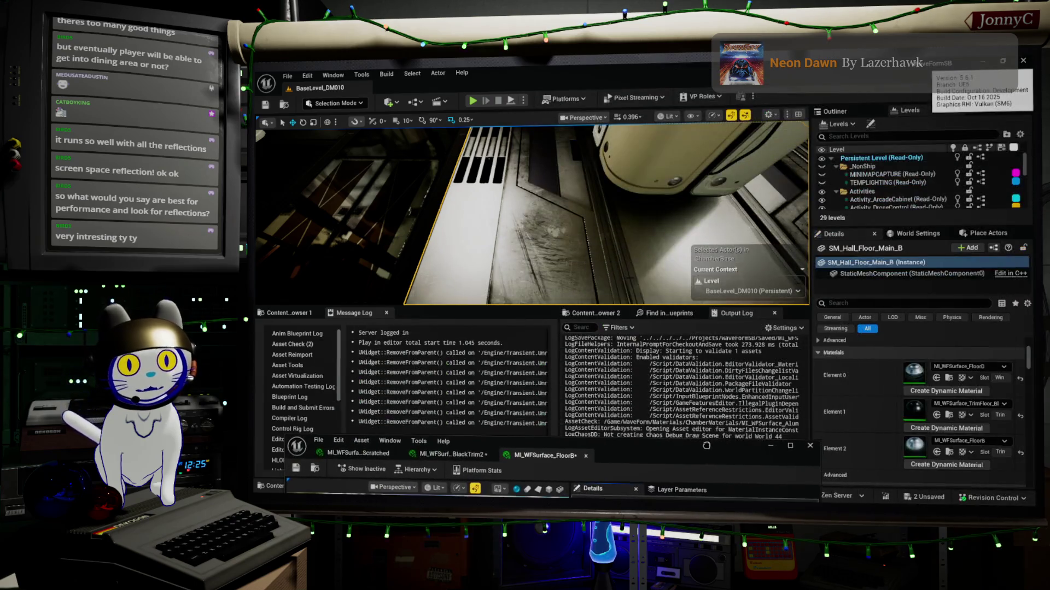
{"action": "double_click", "coordinate": [912, 375]}
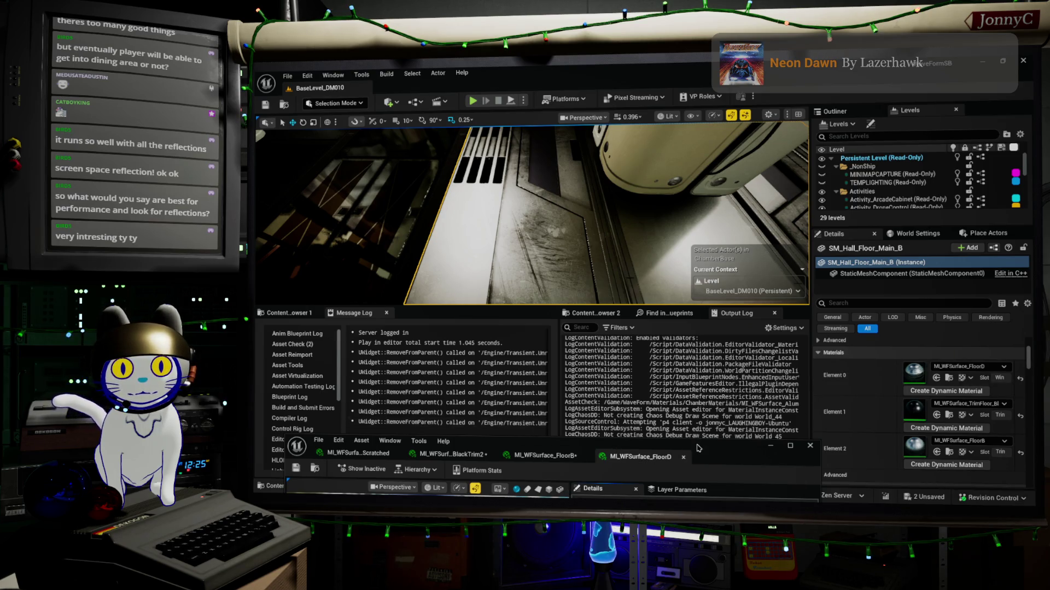
Turn off FloorD's Base Specular override and lower RoughnessScale from 5.0 to about 4.13.
{"action": "double_click", "coordinate": [734, 452]}
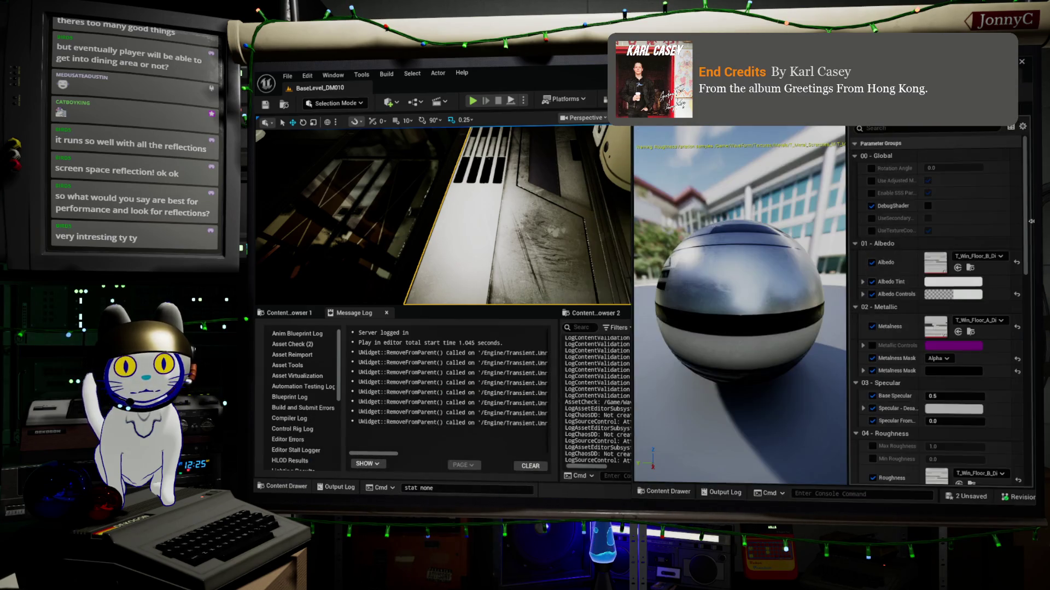
{"action": "scroll", "coordinate": [951, 368], "scroll_direction": "down", "scroll_amount": 2}
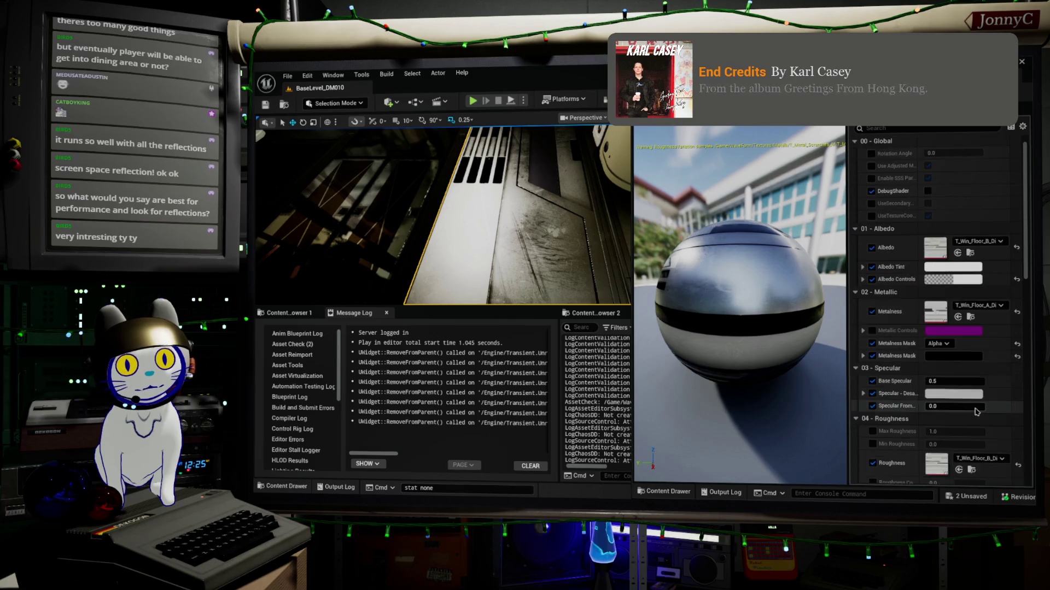
{"action": "scroll", "coordinate": [961, 367], "scroll_direction": "down", "scroll_amount": 2}
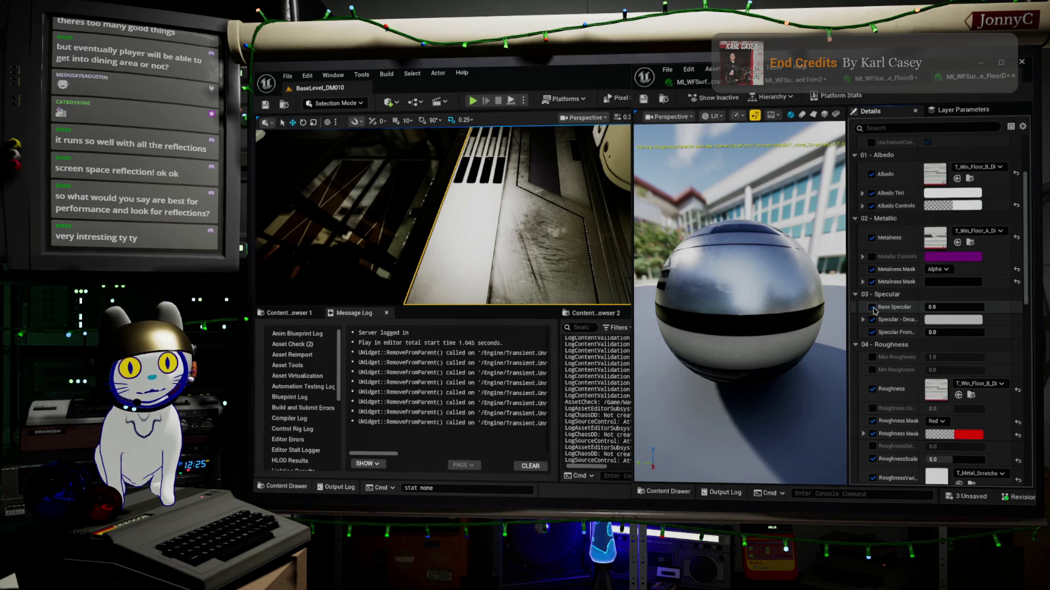
{"action": "left_click", "coordinate": [872, 308]}
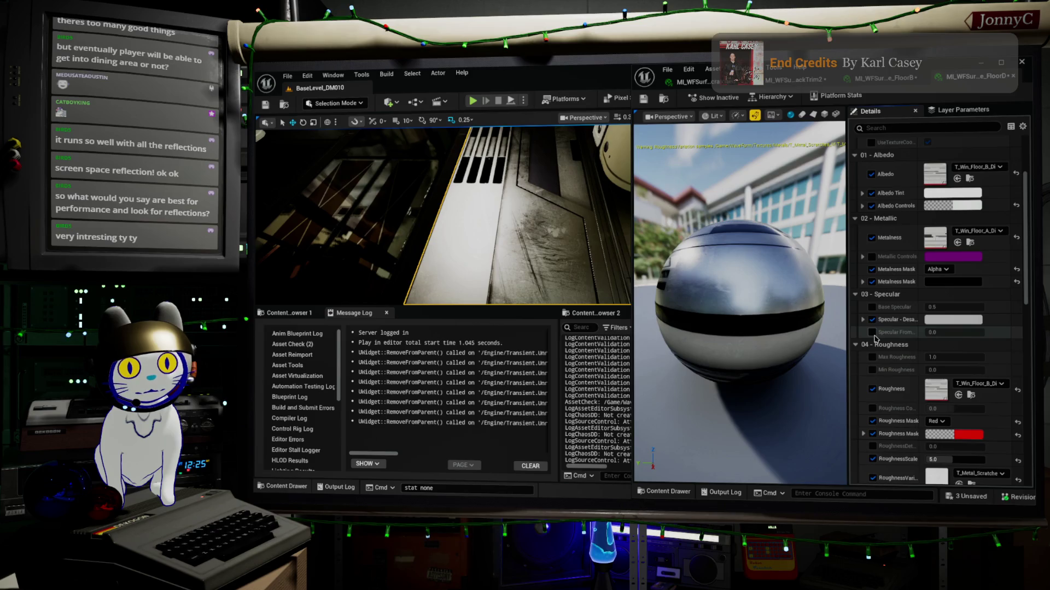
{"action": "scroll", "coordinate": [902, 355], "scroll_direction": "down", "scroll_amount": 2}
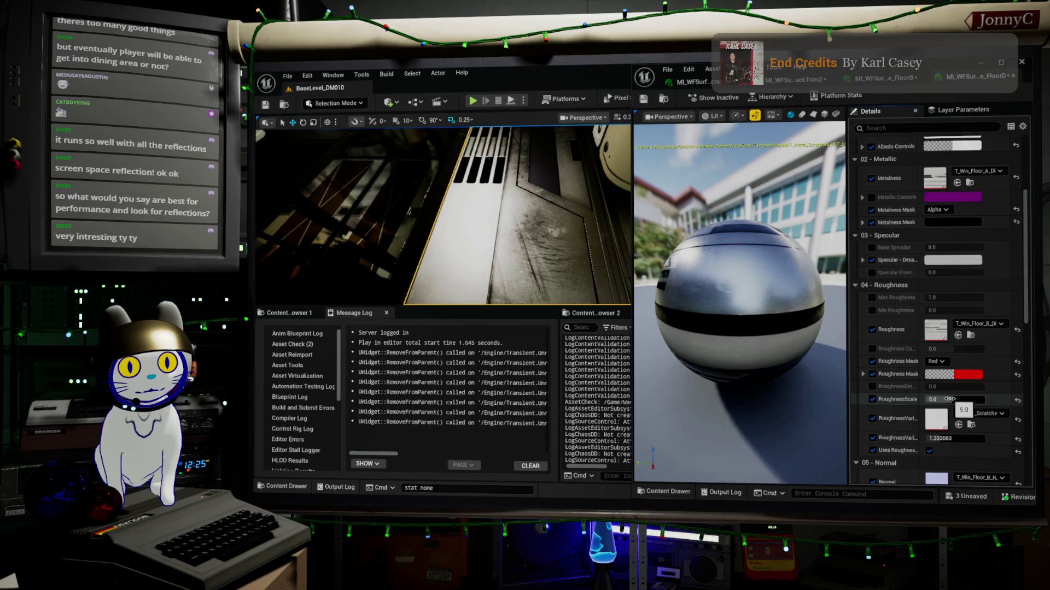
{"action": "mouse_move", "coordinate": [949, 399]}
{"action": "left_mouse_down"}
{"action": "mouse_move", "coordinate": [924, 399]}
{"action": "mouse_move", "coordinate": [952, 408]}
{"action": "left_mouse_up"}
Enable the RoughnessDetail override and raise it to about 0.13.
{"action": "scroll", "coordinate": [933, 398], "scroll_direction": "down", "scroll_amount": 1}
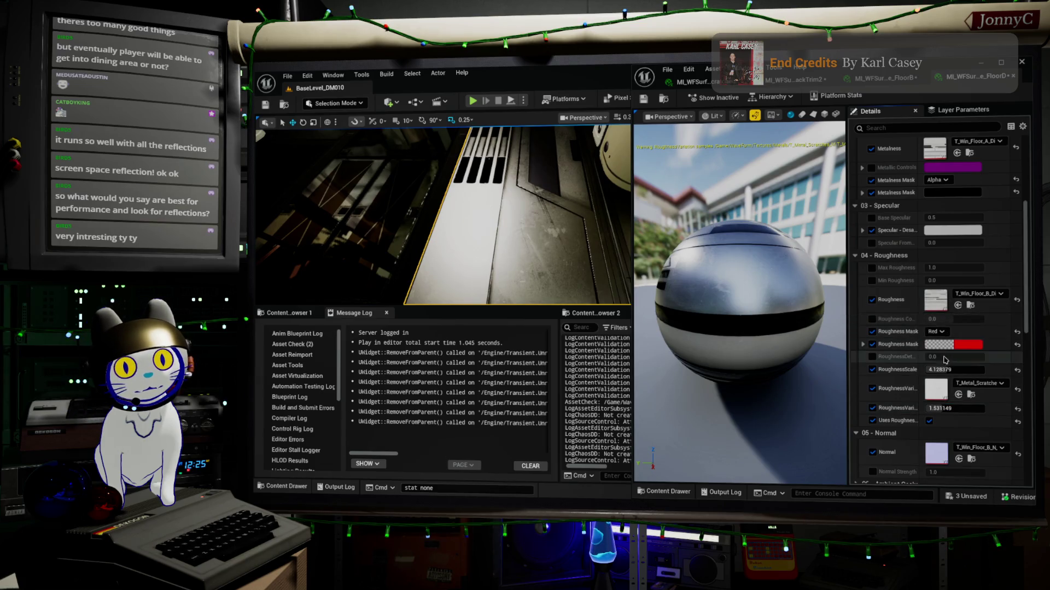
{"action": "left_click", "coordinate": [872, 358]}
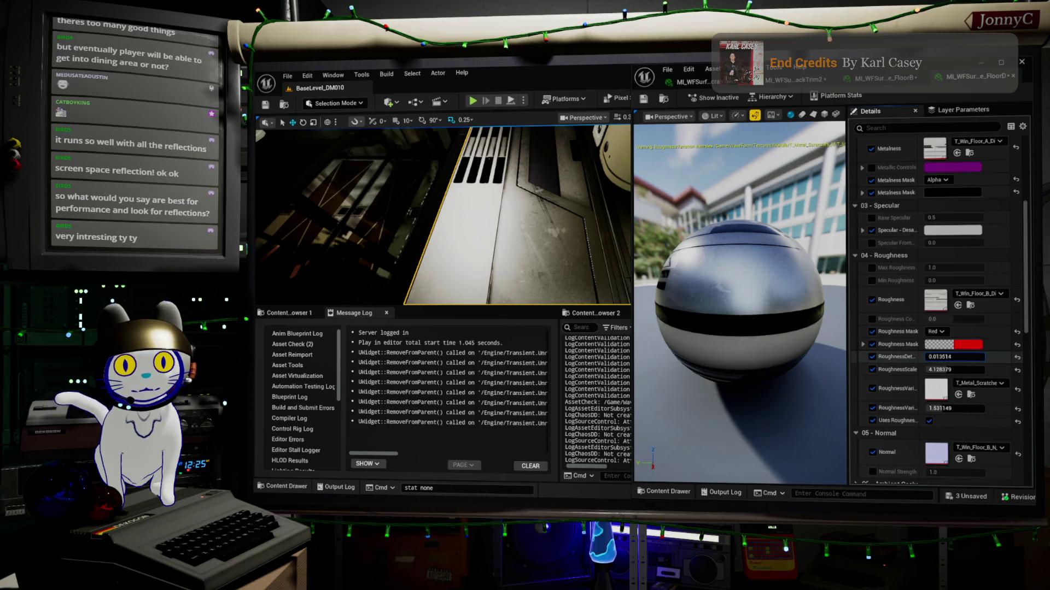
{"action": "left_click_drag", "start_coordinate": [954, 357], "coordinate": [959, 357]}
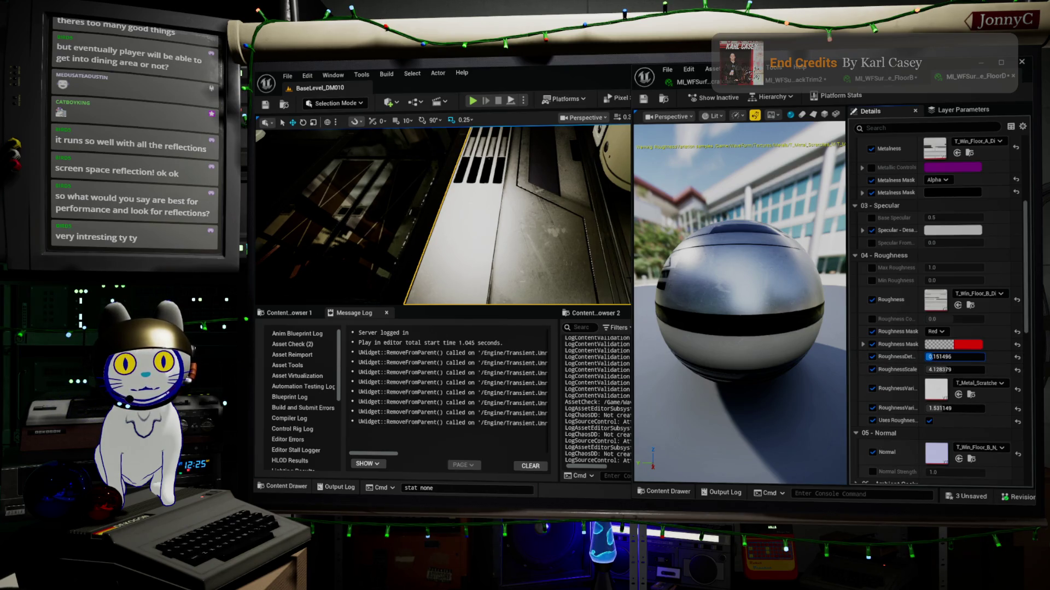
{"action": "left_click_drag", "start_coordinate": [573, 209], "coordinate": [442, 226]}
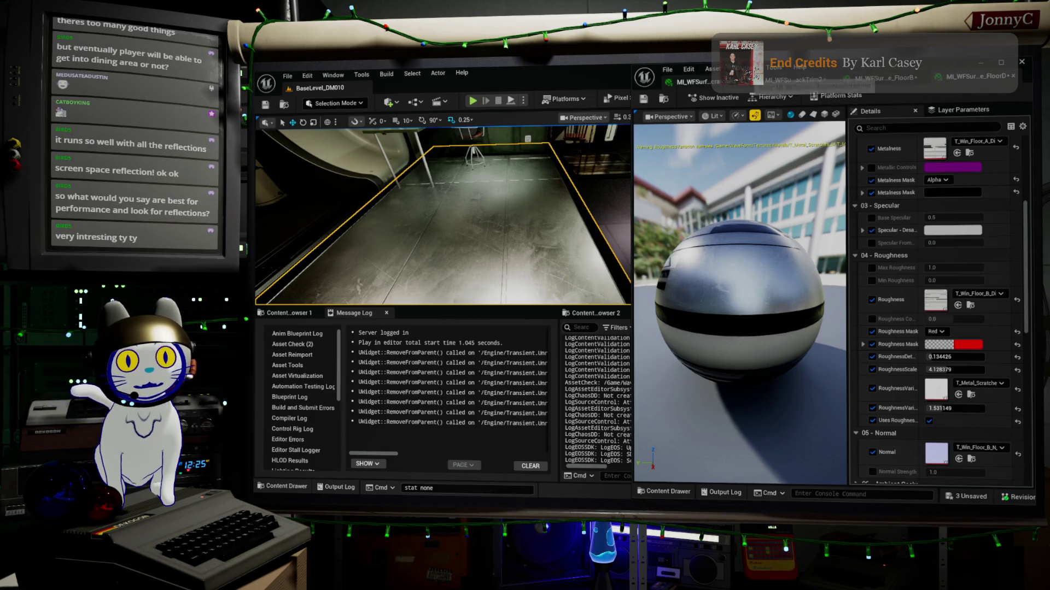
On the AluminumScratched instance, raise RoughnessVariation to about 1.29.
{"action": "left_click", "coordinate": [690, 84]}
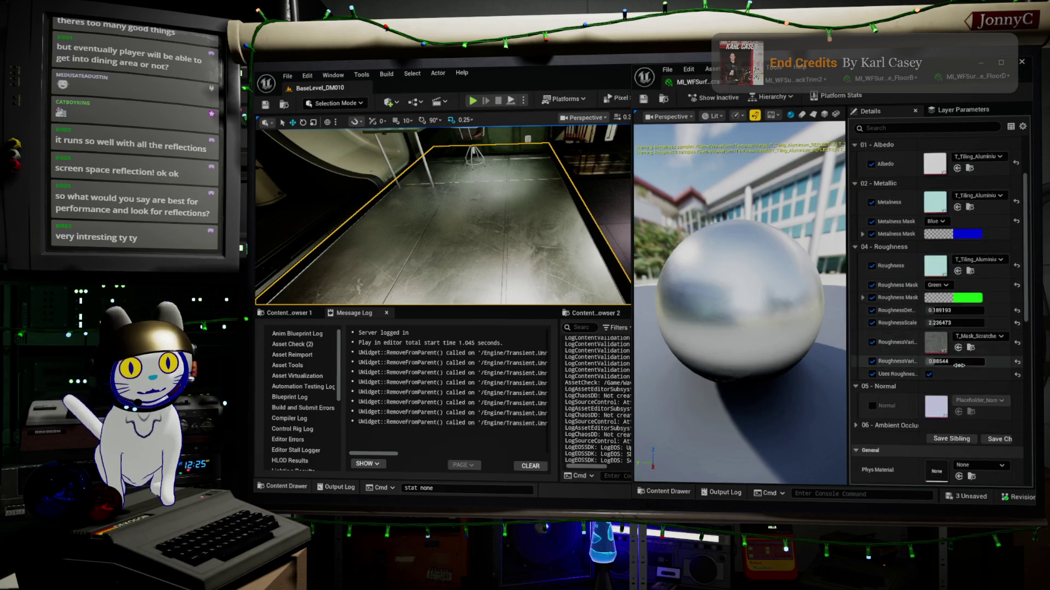
{"action": "left_click_drag", "start_coordinate": [957, 360], "coordinate": [990, 360]}
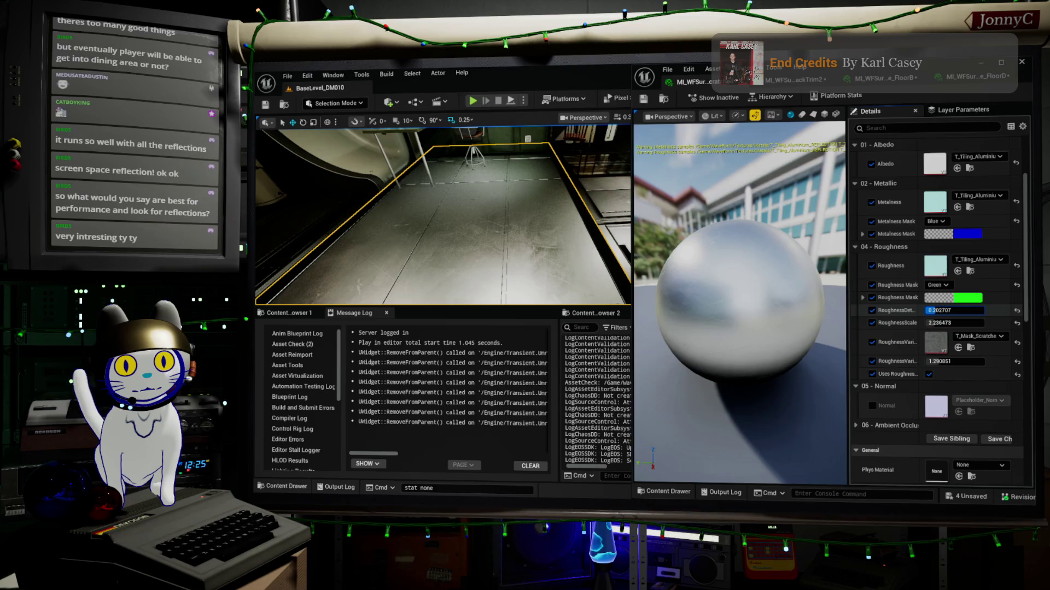
{"action": "left_click_drag", "start_coordinate": [443, 214], "coordinate": [443, 213]}
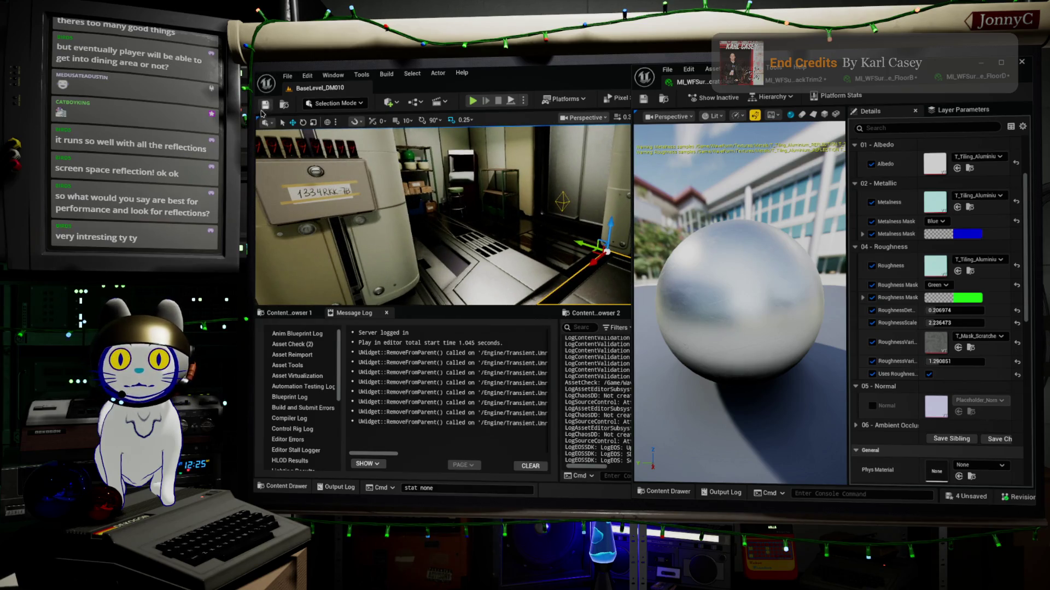
{"action": "left_click", "coordinate": [667, 73]}
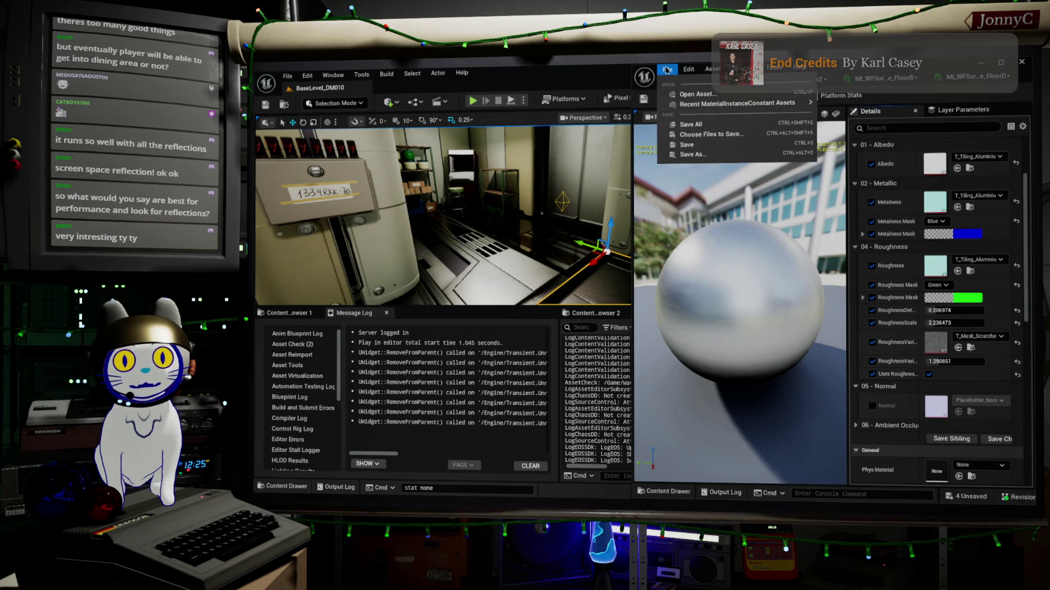
Save all edited material instances, close the material editor, and select SM_Hall_Floor_Sec_A.
{"action": "left_click", "coordinate": [690, 124]}
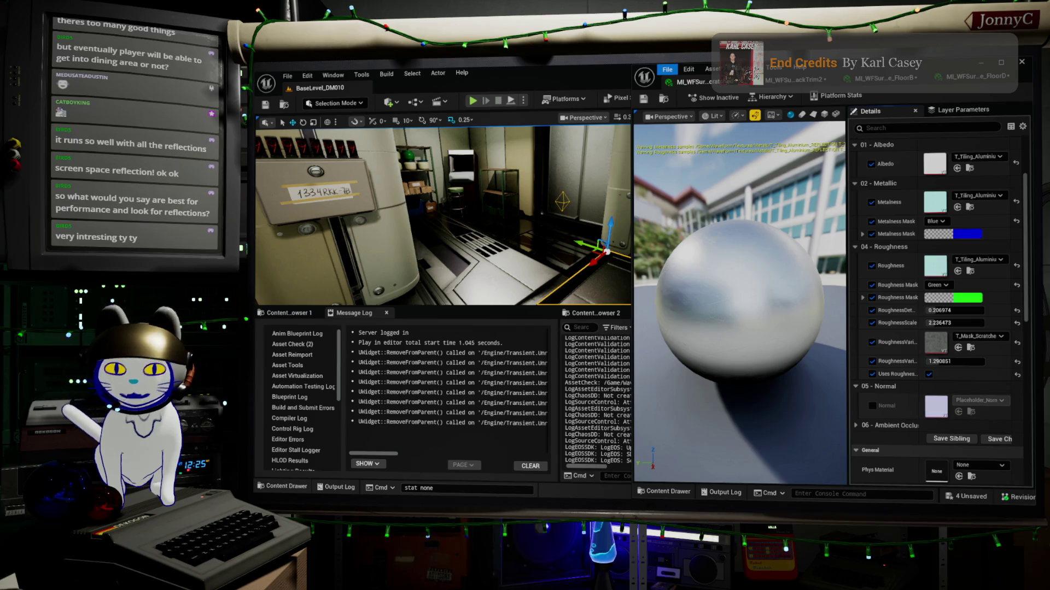
{"action": "left_click", "coordinate": [1022, 61]}
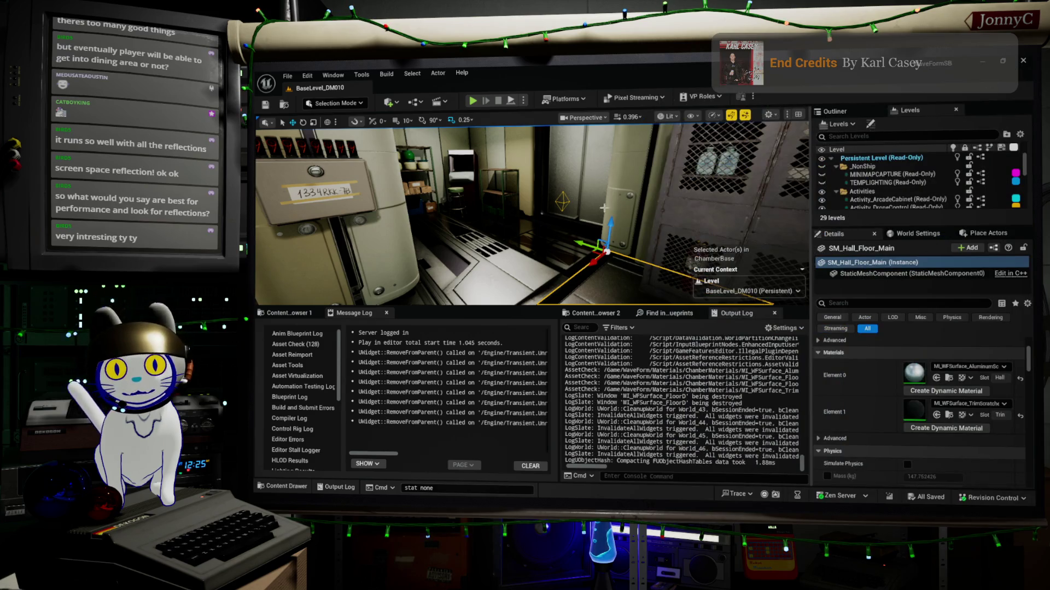
{"action": "left_click_drag", "start_coordinate": [552, 246], "coordinate": [540, 224]}
{"action": "left_click", "coordinate": [601, 219]}
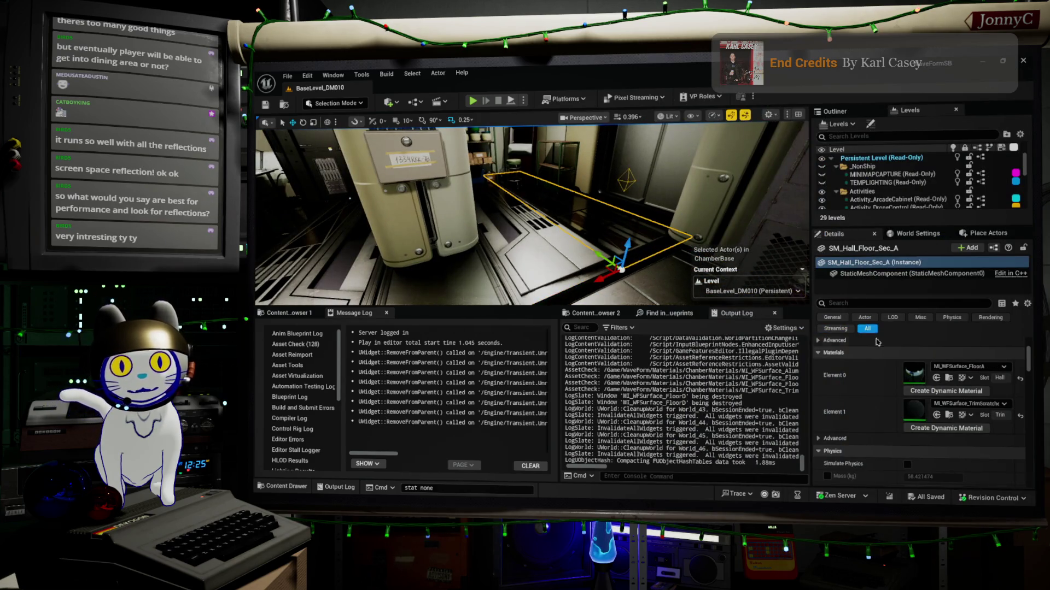
In the floor piece's material instance, raise RoughnessVariation to about 0.50 and RoughnessDetail to about 0.11.
{"action": "double_click", "coordinate": [927, 381]}
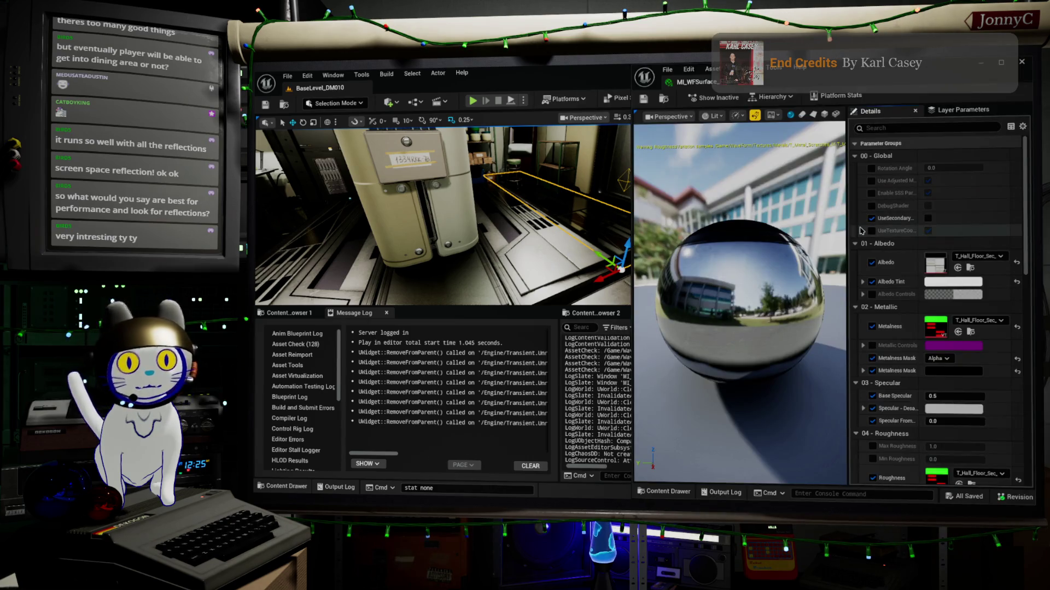
{"action": "scroll", "coordinate": [963, 312], "scroll_direction": "down", "scroll_amount": 5}
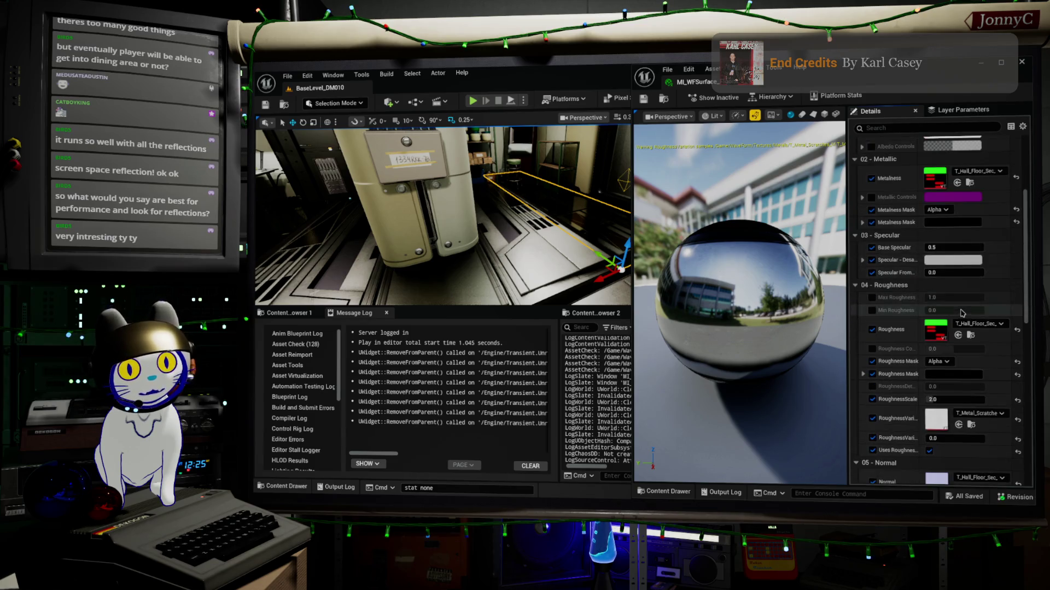
{"action": "scroll", "coordinate": [961, 313], "scroll_direction": "down", "scroll_amount": 4}
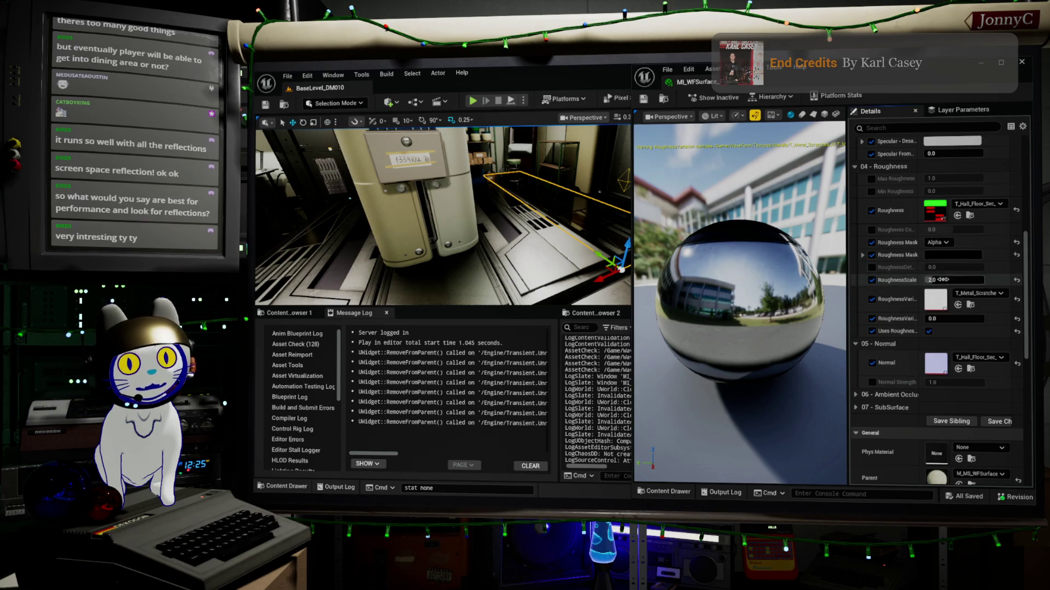
{"action": "left_click_drag", "start_coordinate": [954, 319], "coordinate": [978, 319]}
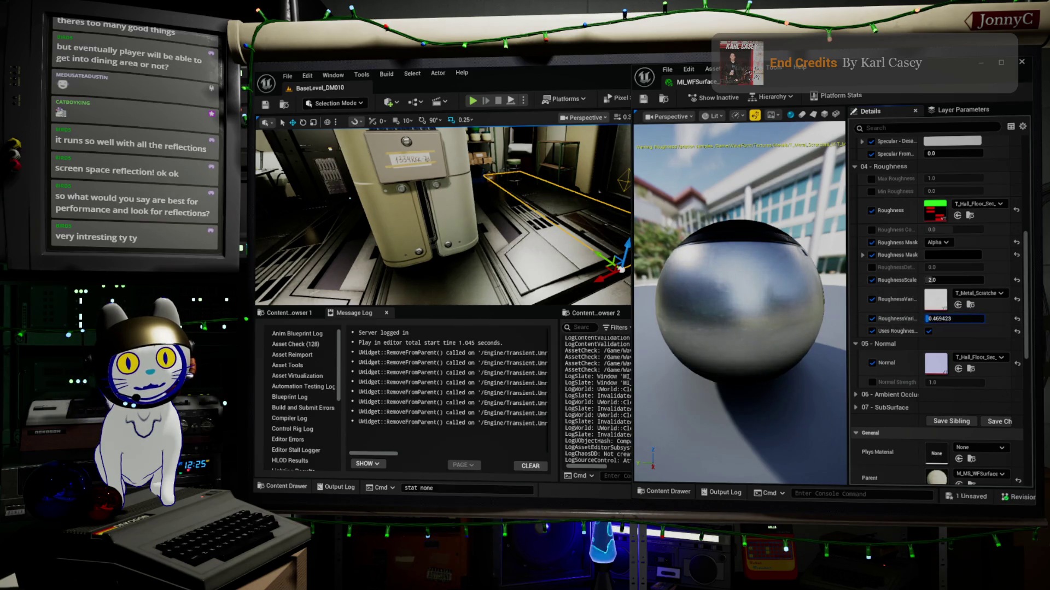
{"action": "key", "text": "Return"}
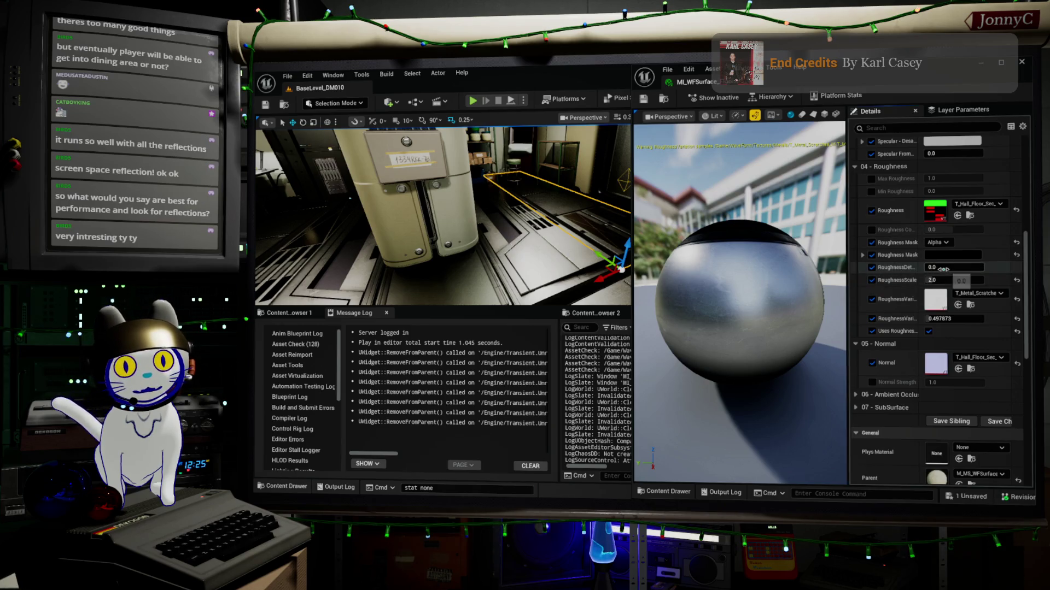
{"action": "left_click_drag", "start_coordinate": [954, 267], "coordinate": [965, 268]}
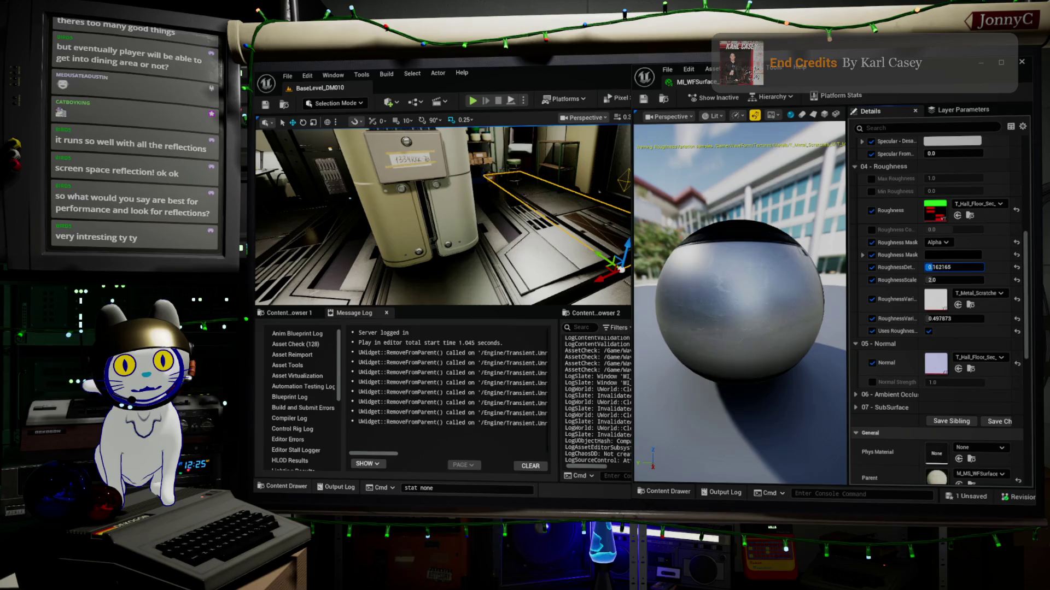
{"action": "left_click_drag", "start_coordinate": [474, 165], "coordinate": [344, 177]}
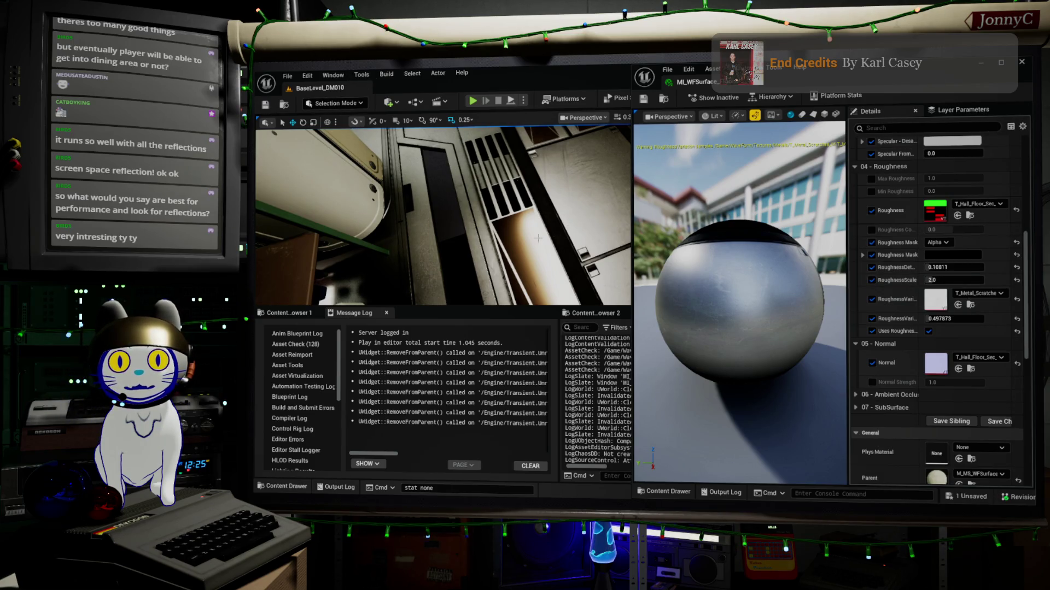
{"action": "mouse_move", "coordinate": [947, 70]}
{"action": "left_mouse_down"}
{"action": "mouse_move", "coordinate": [710, 230]}
{"action": "mouse_move", "coordinate": [427, 375]}
{"action": "left_mouse_up"}
{"action": "left_click_drag", "start_coordinate": [421, 219], "coordinate": [372, 229]}
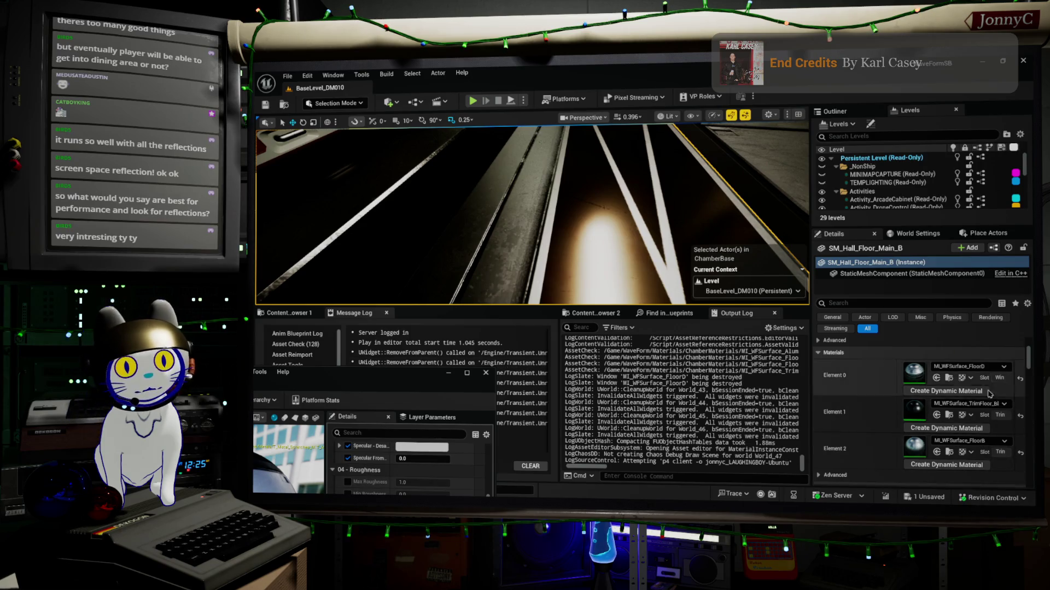
Open the MI_WFSurface_FloorD and MI_WFSurface_FloorB instances and inspect their preview spheres.
{"action": "double_click", "coordinate": [912, 372]}
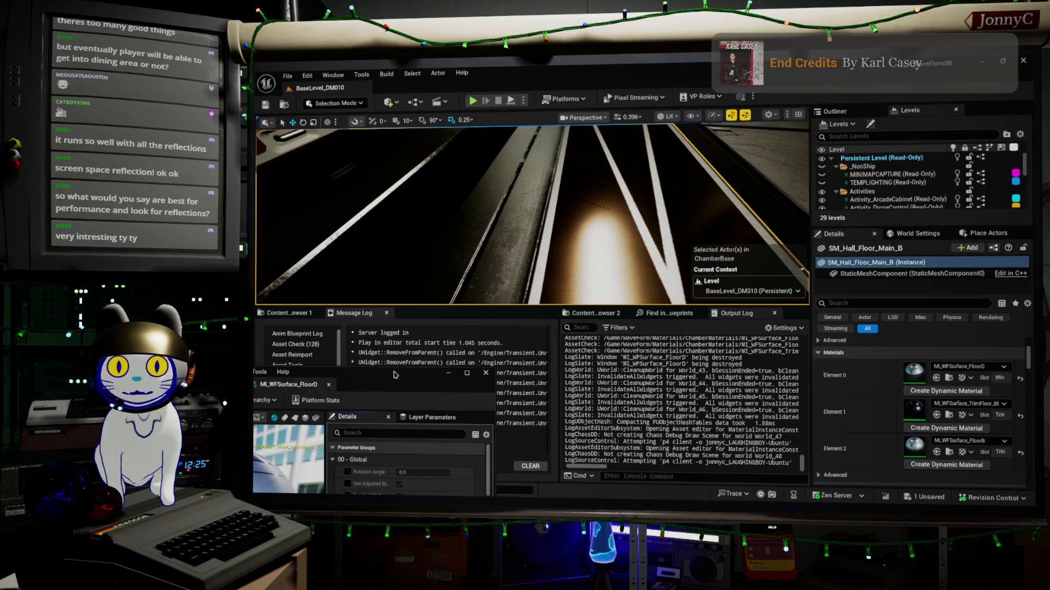
{"action": "mouse_move", "coordinate": [413, 378]}
{"action": "left_mouse_down"}
{"action": "mouse_move", "coordinate": [511, 104]}
{"action": "mouse_move", "coordinate": [557, 140]}
{"action": "left_mouse_up"}
{"action": "mouse_move", "coordinate": [361, 335]}
{"action": "left_mouse_down"}
{"action": "mouse_move", "coordinate": [339, 326]}
{"action": "mouse_move", "coordinate": [330, 355]}
{"action": "mouse_move", "coordinate": [436, 382]}
{"action": "left_mouse_up"}
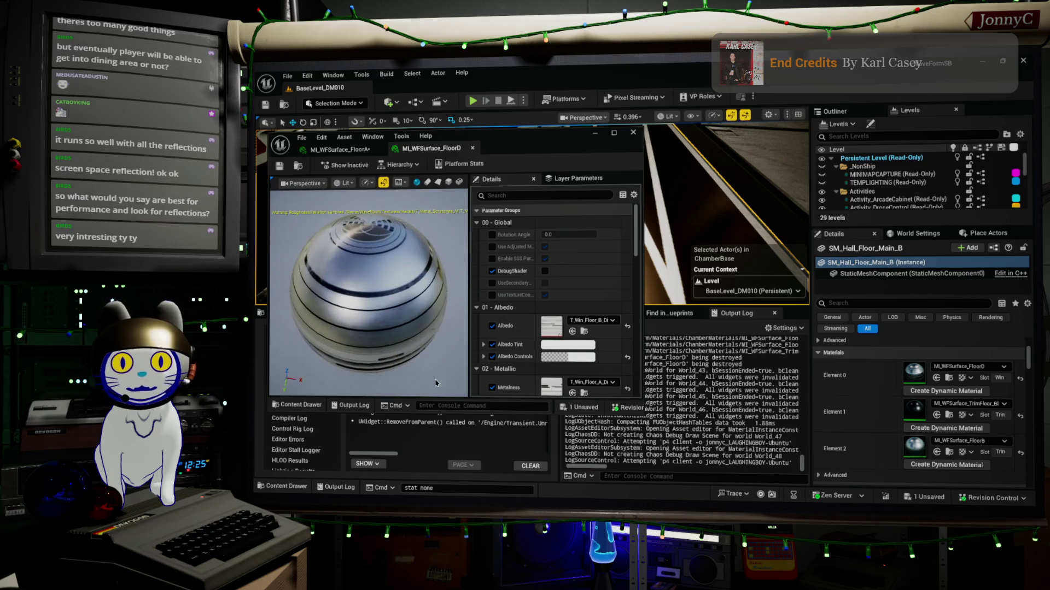
{"action": "double_click", "coordinate": [914, 452]}
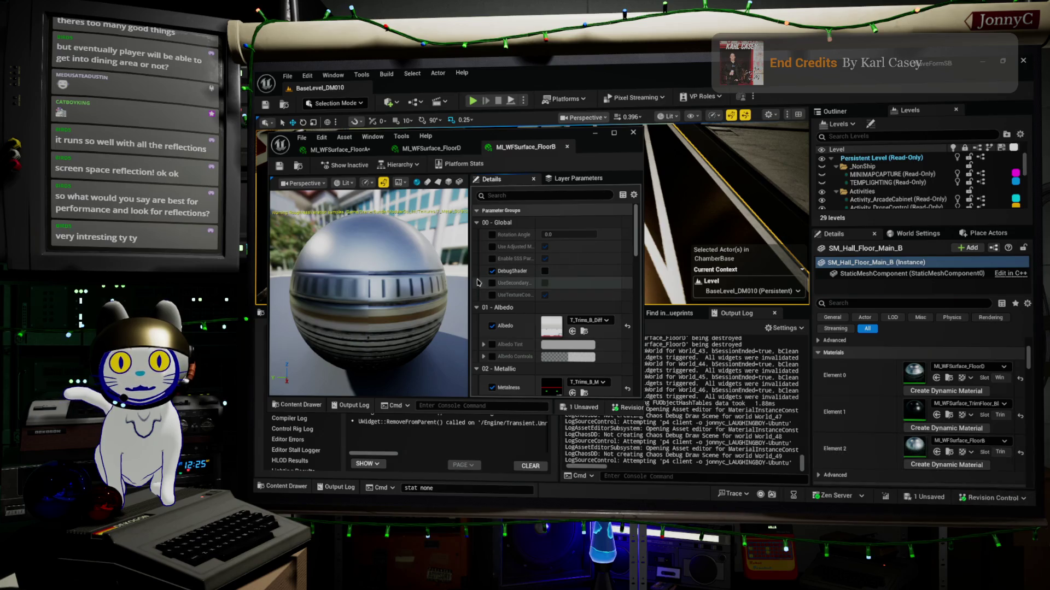
{"action": "mouse_move", "coordinate": [369, 328]}
{"action": "left_mouse_down"}
{"action": "mouse_move", "coordinate": [372, 339]}
{"action": "mouse_move", "coordinate": [377, 284]}
{"action": "mouse_move", "coordinate": [378, 339]}
{"action": "mouse_move", "coordinate": [377, 295]}
{"action": "left_mouse_up"}
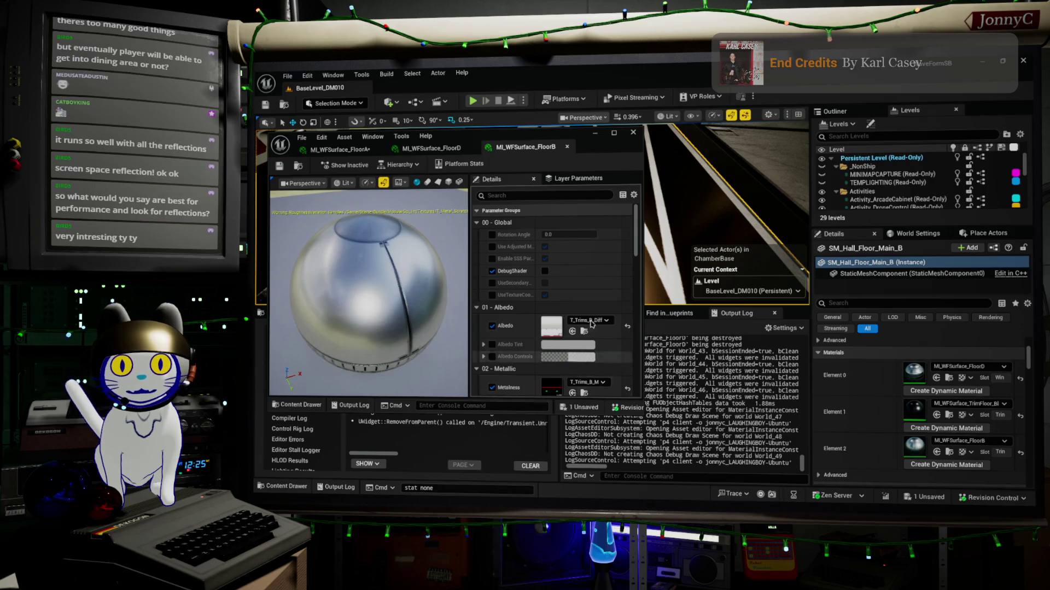
{"action": "mouse_move", "coordinate": [543, 137]}
{"action": "left_mouse_down"}
{"action": "mouse_move", "coordinate": [519, 158]}
{"action": "mouse_move", "coordinate": [382, 175]}
{"action": "mouse_move", "coordinate": [438, 176]}
{"action": "left_mouse_up"}
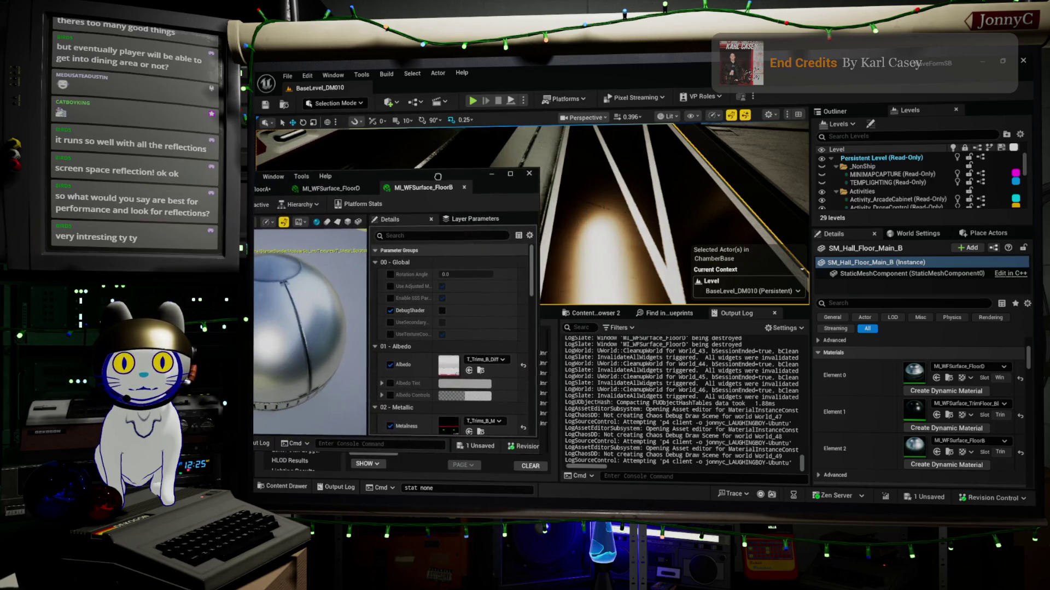
Toggle FloorB's Albedo override, then toggle FloorD's Roughness texture to compare reflections.
{"action": "left_click", "coordinate": [390, 365]}
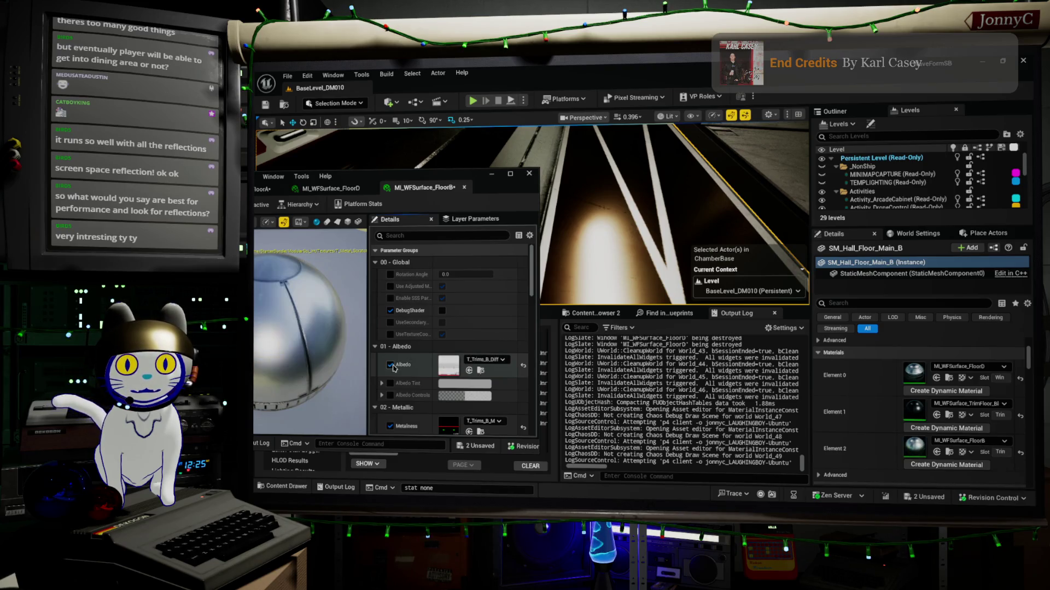
{"action": "left_click", "coordinate": [390, 365]}
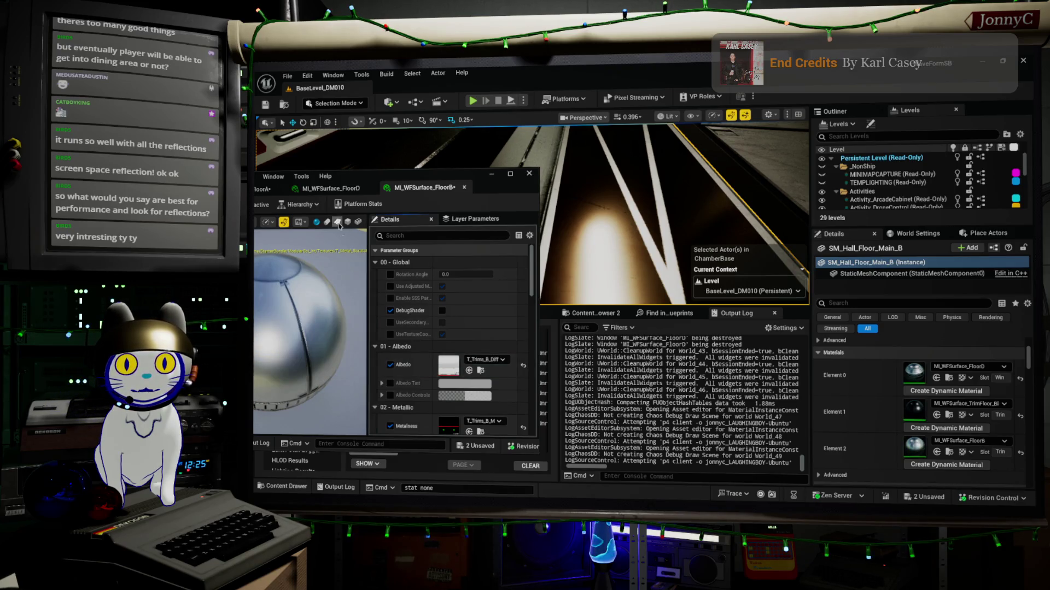
{"action": "left_click", "coordinate": [343, 189]}
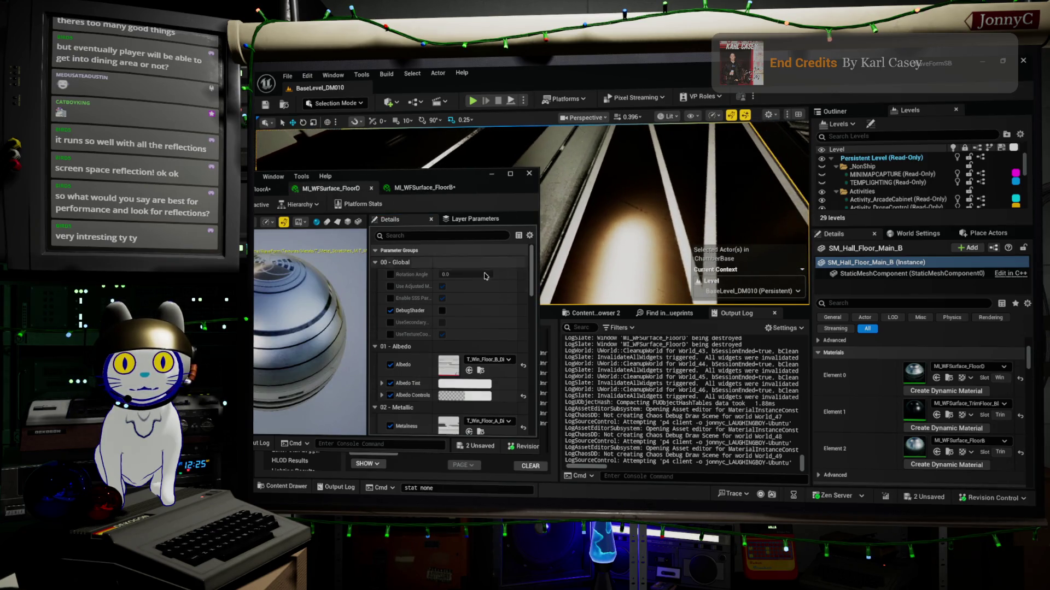
{"action": "scroll", "coordinate": [459, 366], "scroll_direction": "down", "scroll_amount": 3}
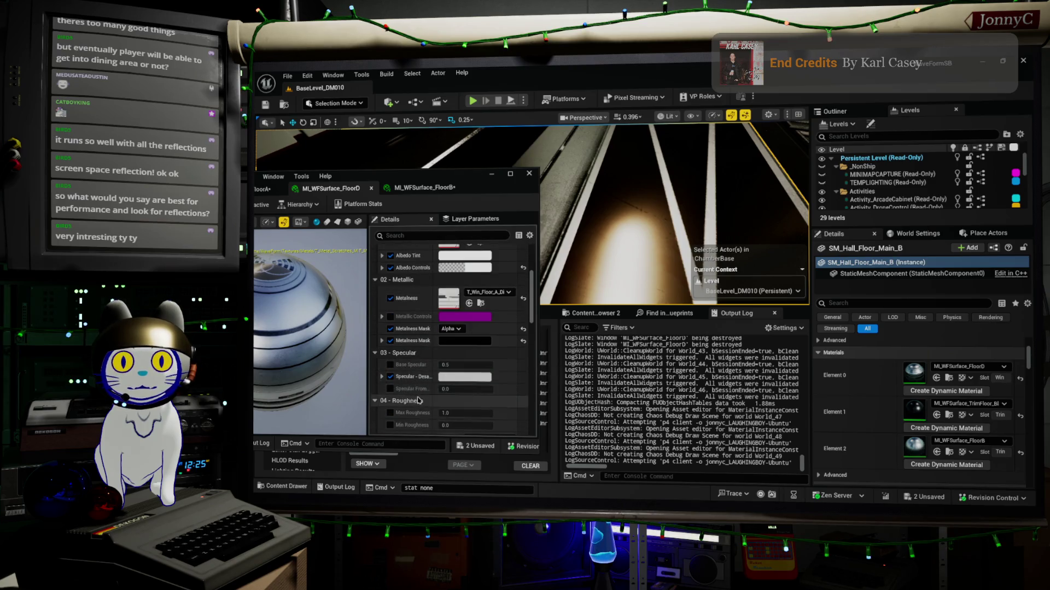
{"action": "scroll", "coordinate": [420, 401], "scroll_direction": "down", "scroll_amount": 2}
{"action": "scroll", "coordinate": [397, 350], "scroll_direction": "down", "scroll_amount": 2}
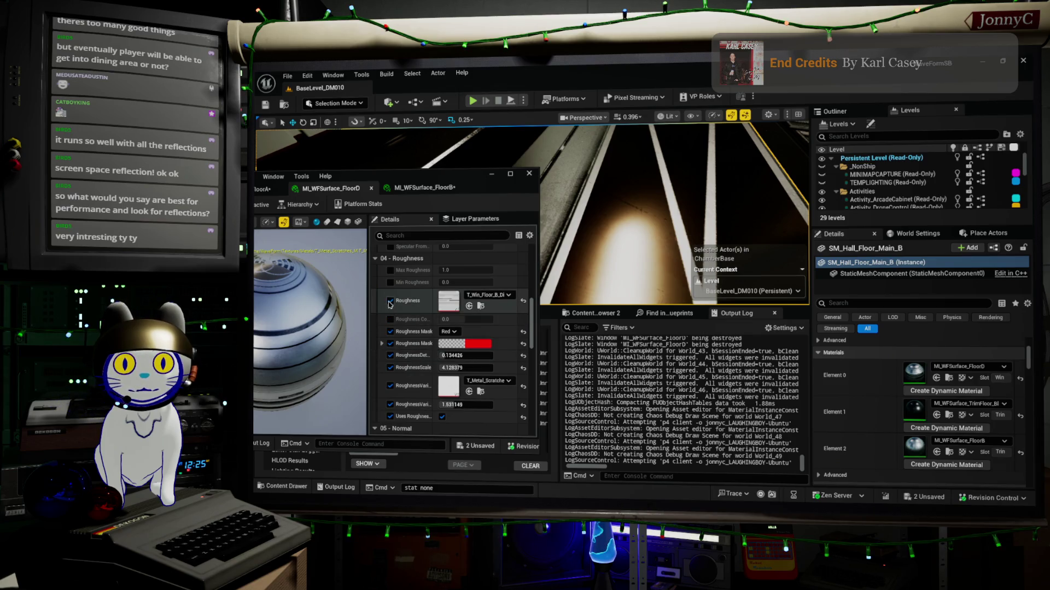
{"action": "left_click", "coordinate": [390, 301]}
{"action": "left_click", "coordinate": [390, 301]}
{"action": "left_click", "coordinate": [389, 301]}
{"action": "left_click", "coordinate": [390, 301]}
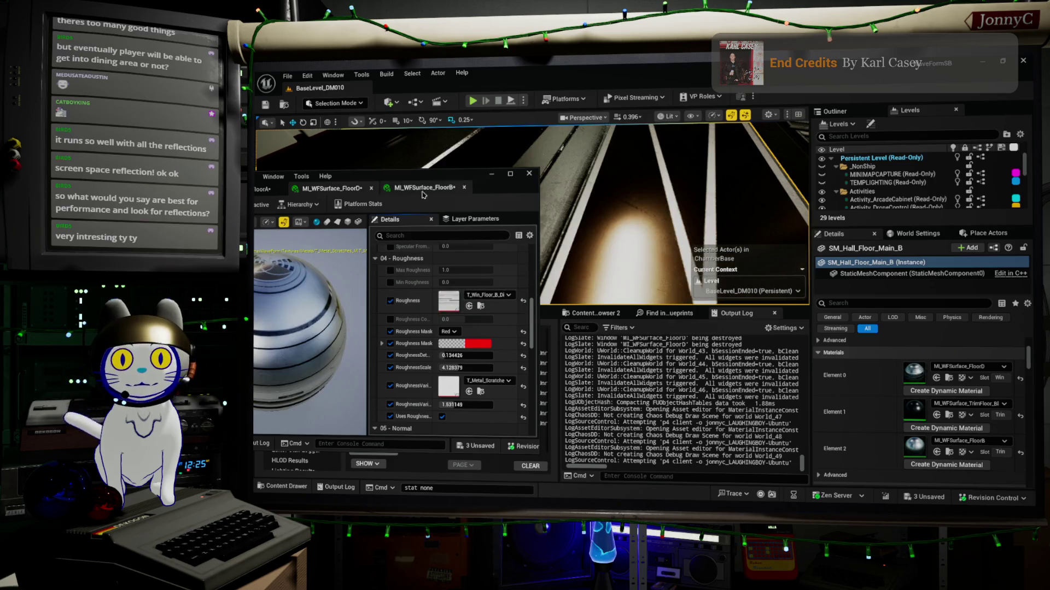
Raise FloorD's Min Roughness to about 0.1, then select SM_Hall_Floor_Main2.
{"action": "left_click_drag", "start_coordinate": [424, 182], "coordinate": [437, 135]}
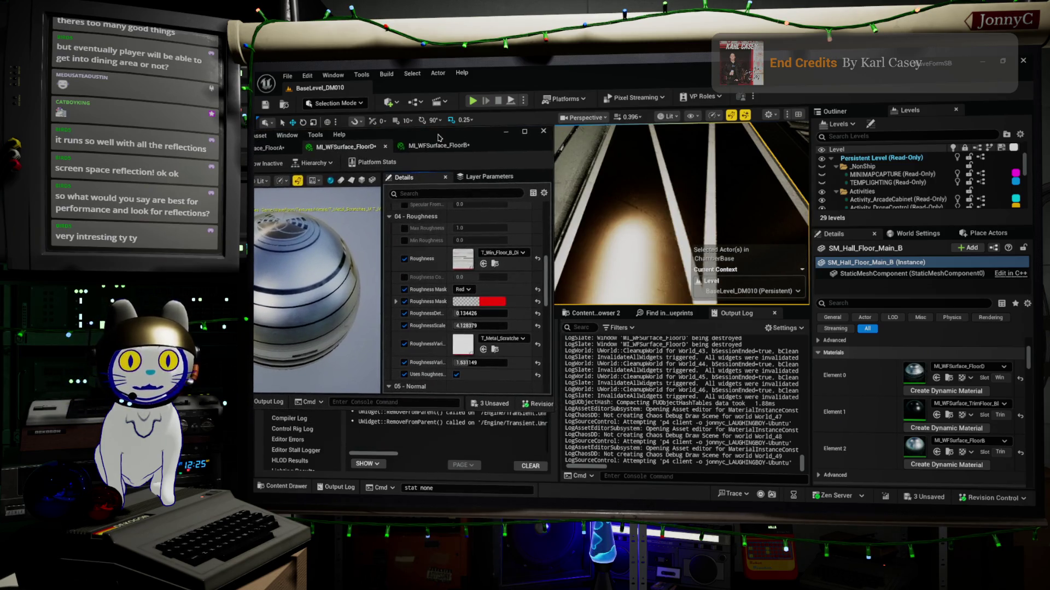
{"action": "scroll", "coordinate": [437, 301], "scroll_direction": "down", "scroll_amount": 2}
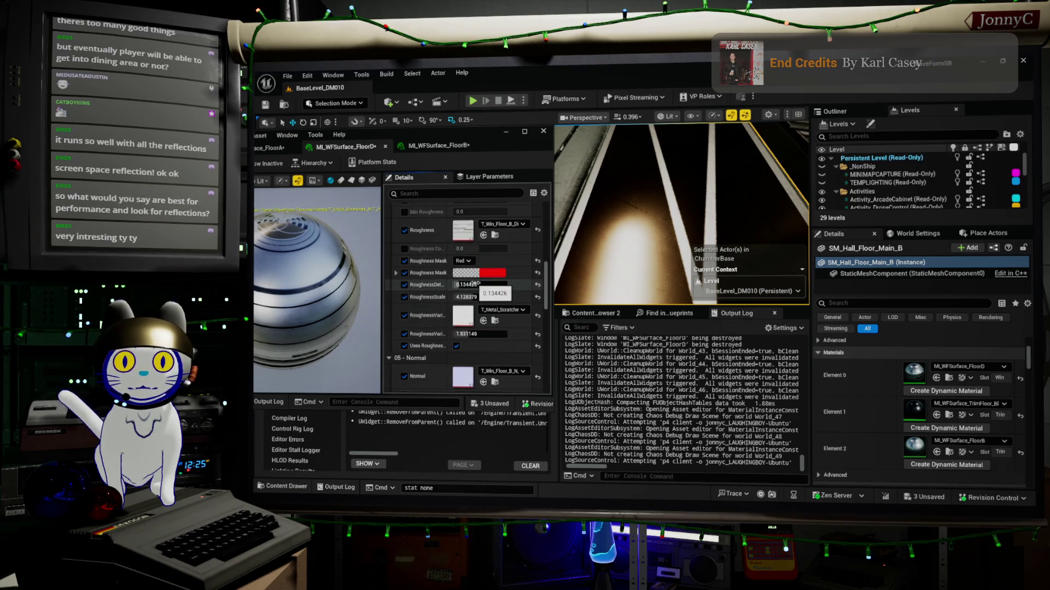
{"action": "scroll", "coordinate": [479, 270], "scroll_direction": "up", "scroll_amount": 1}
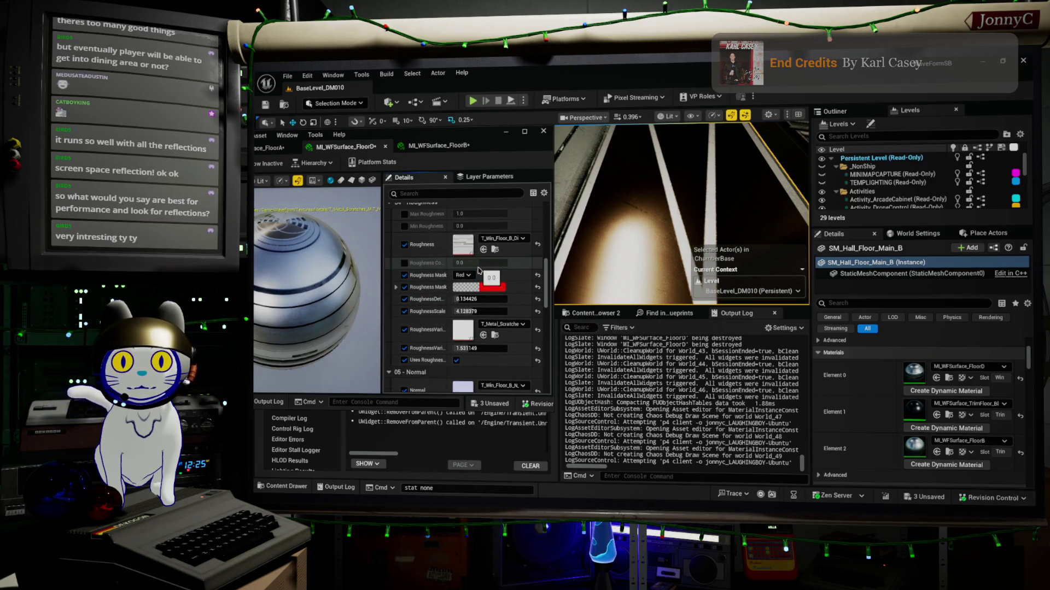
{"action": "scroll", "coordinate": [479, 270], "scroll_direction": "up", "scroll_amount": 2}
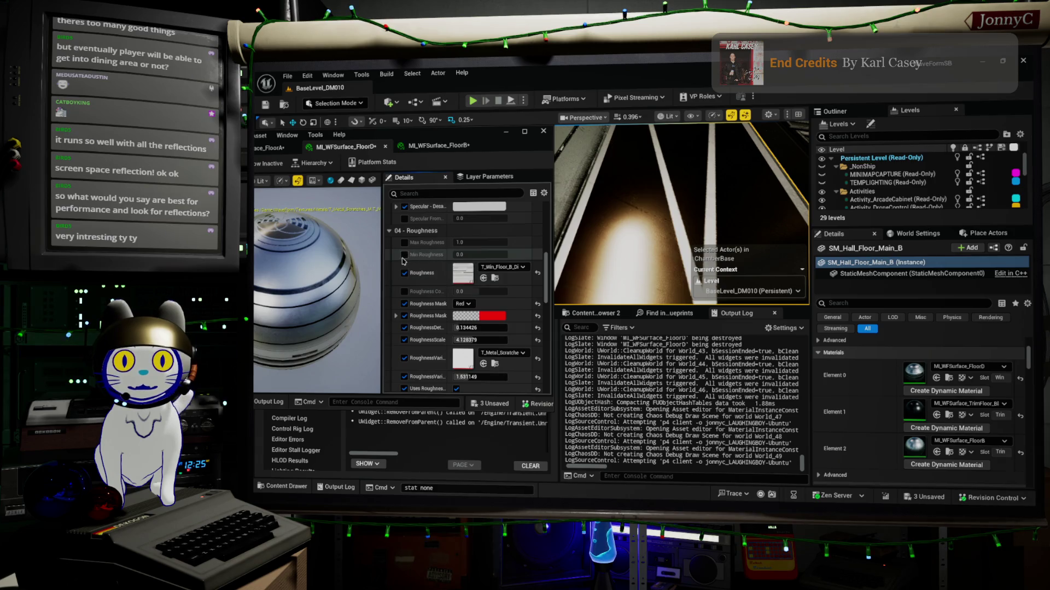
{"action": "left_click_drag", "start_coordinate": [470, 255], "coordinate": [492, 254]}
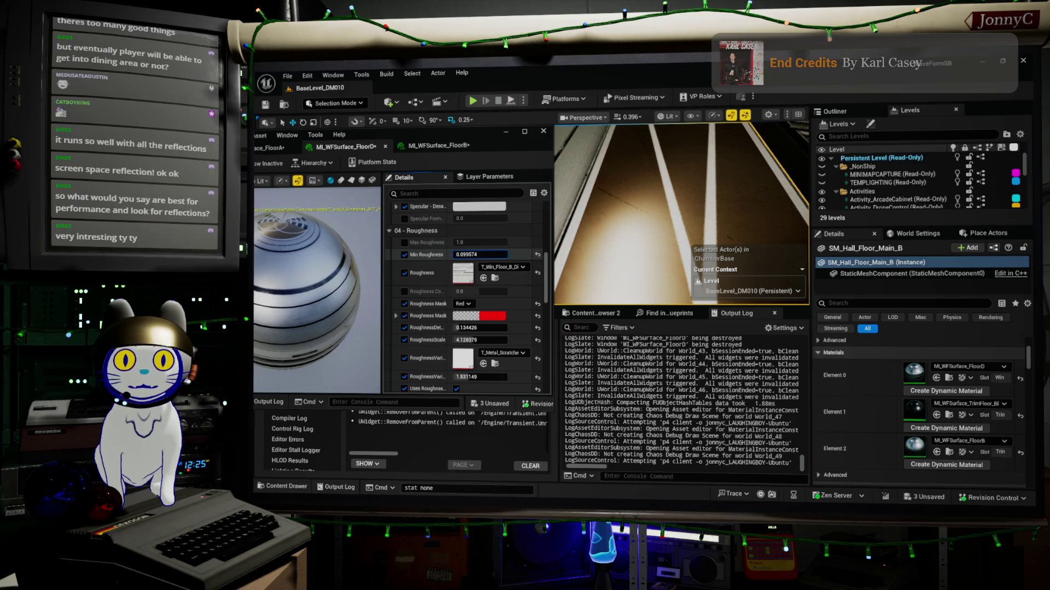
{"action": "left_click_drag", "start_coordinate": [636, 179], "coordinate": [804, 229]}
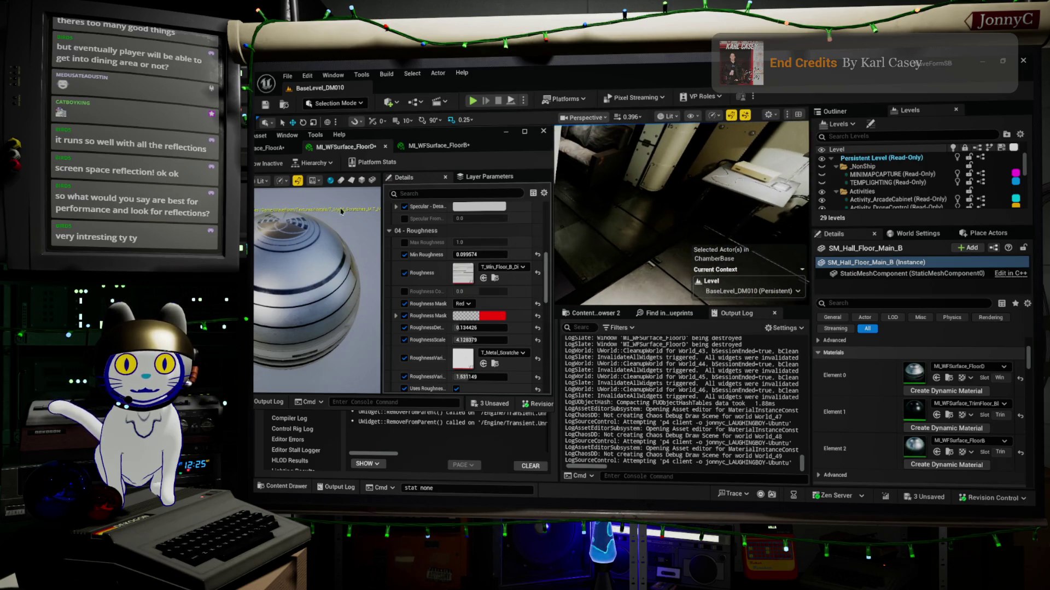
{"action": "left_click", "coordinate": [582, 249]}
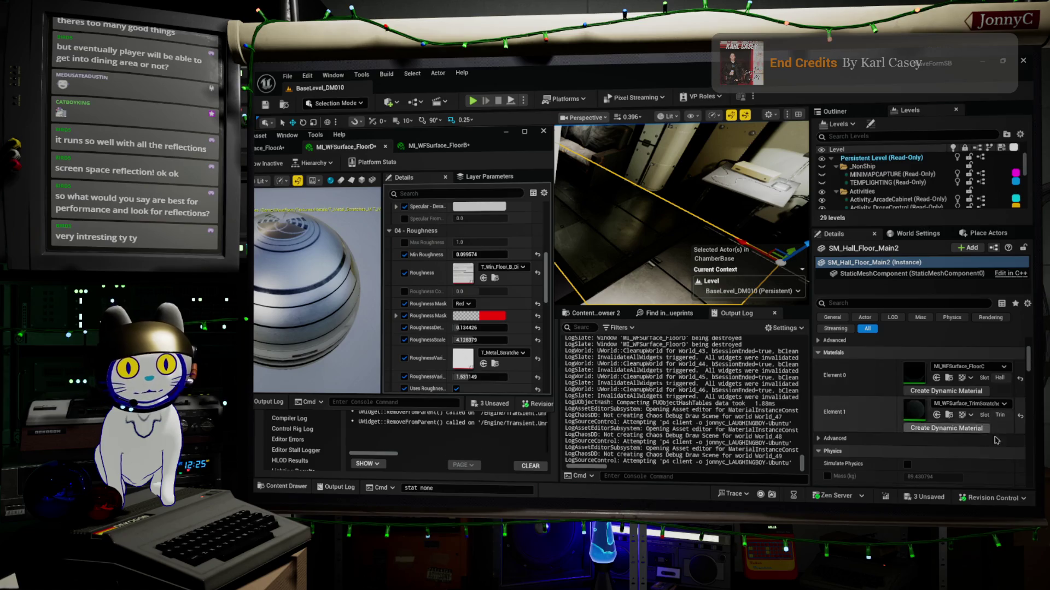
Open the floor's MI_WFSurface_FloorC instance and place its editor beside the level view.
{"action": "double_click", "coordinate": [913, 376]}
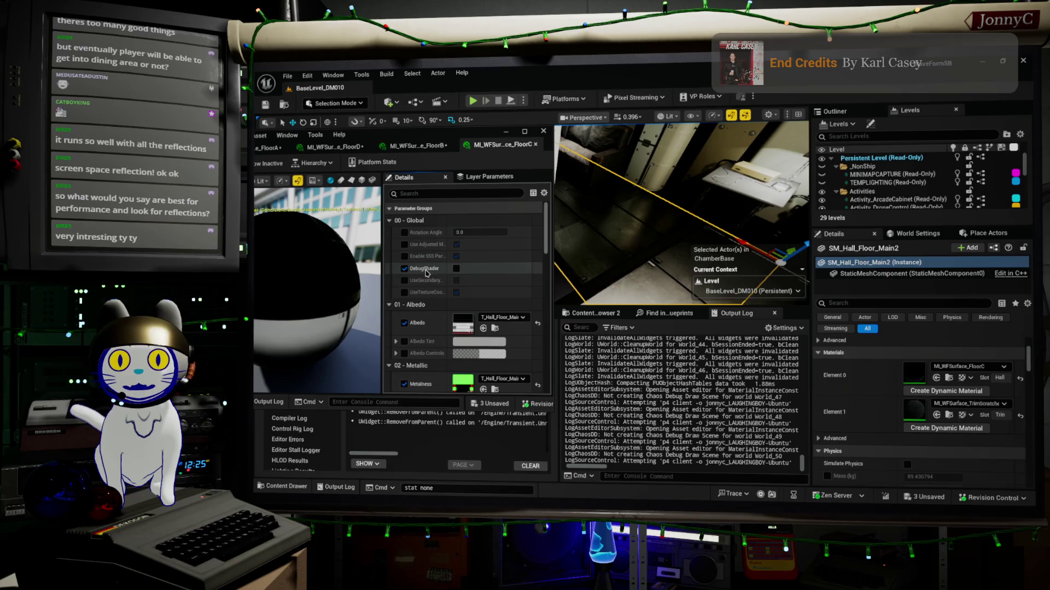
{"action": "left_click_drag", "start_coordinate": [316, 278], "coordinate": [339, 273]}
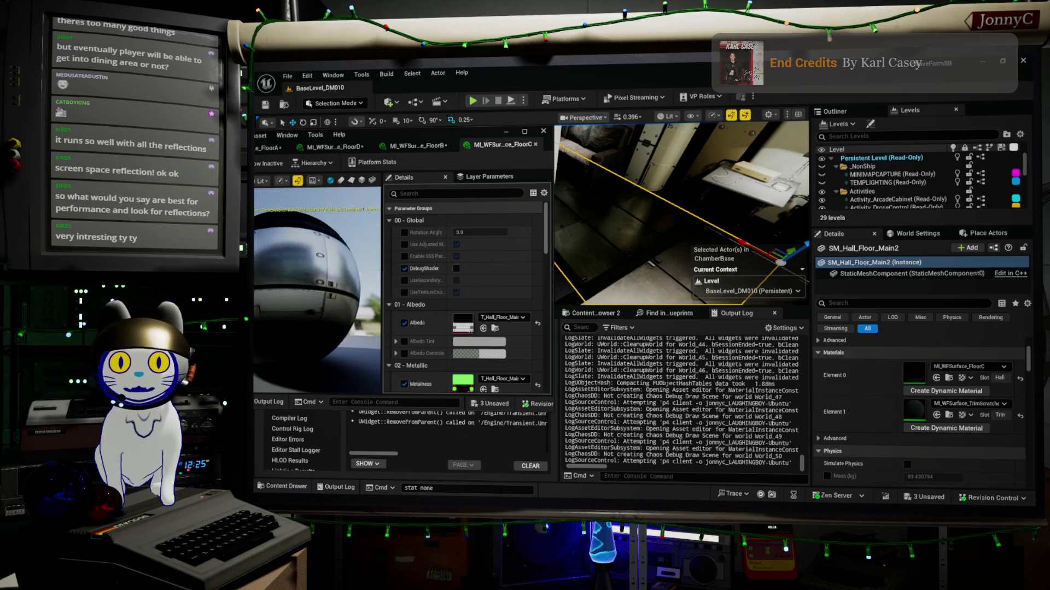
{"action": "left_click_drag", "start_coordinate": [458, 134], "coordinate": [956, 157]}
{"action": "left_click_drag", "start_coordinate": [652, 263], "coordinate": [585, 273]}
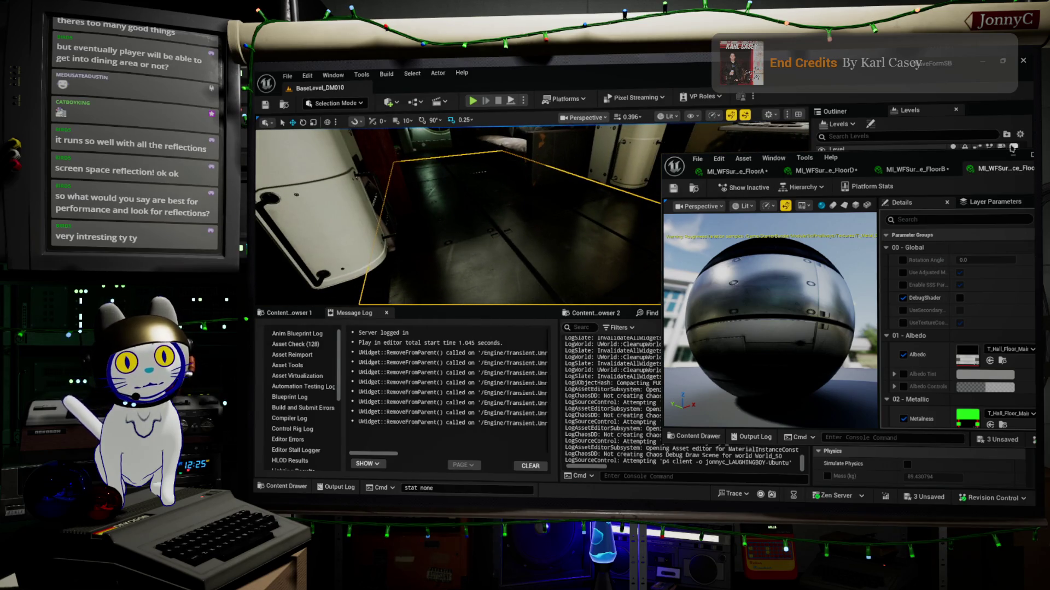
{"action": "left_click_drag", "start_coordinate": [963, 162], "coordinate": [932, 135]}
{"action": "scroll", "coordinate": [971, 339], "scroll_direction": "down", "scroll_amount": 4}
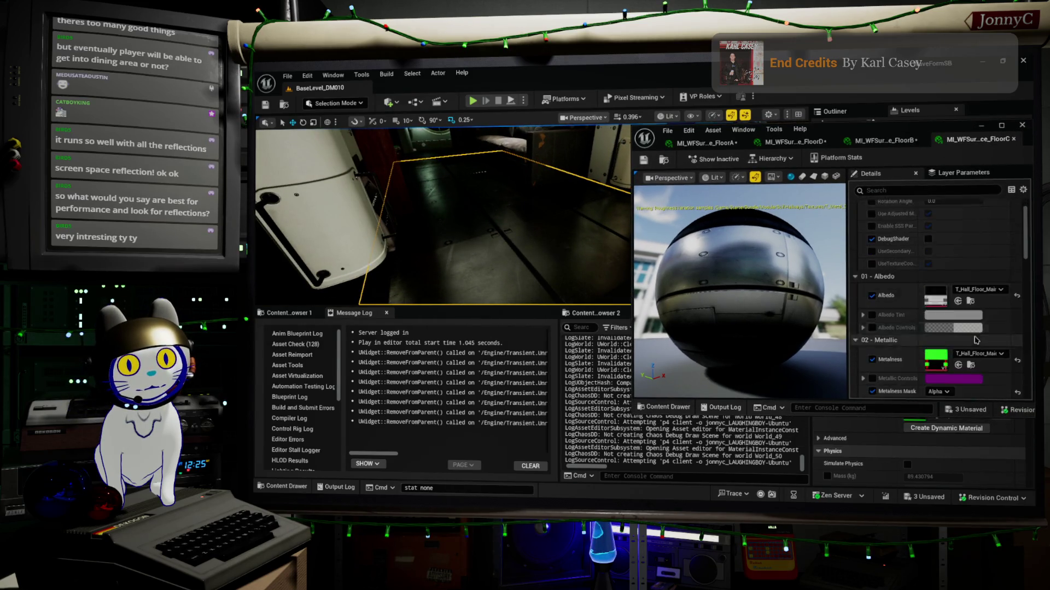
{"action": "scroll", "coordinate": [971, 346], "scroll_direction": "down", "scroll_amount": 6}
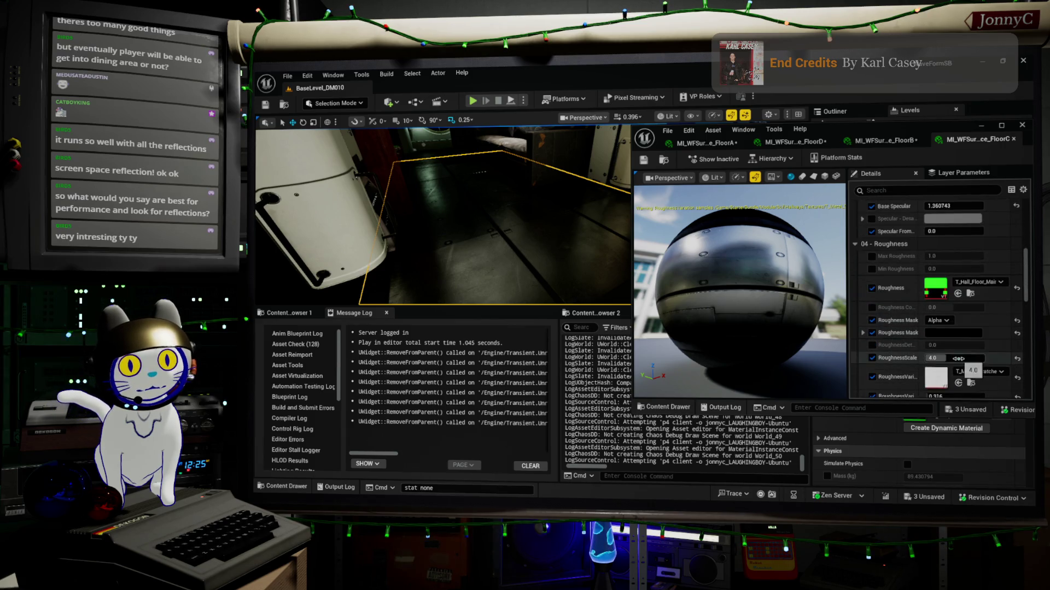
{"action": "scroll", "coordinate": [948, 325], "scroll_direction": "down", "scroll_amount": 1}
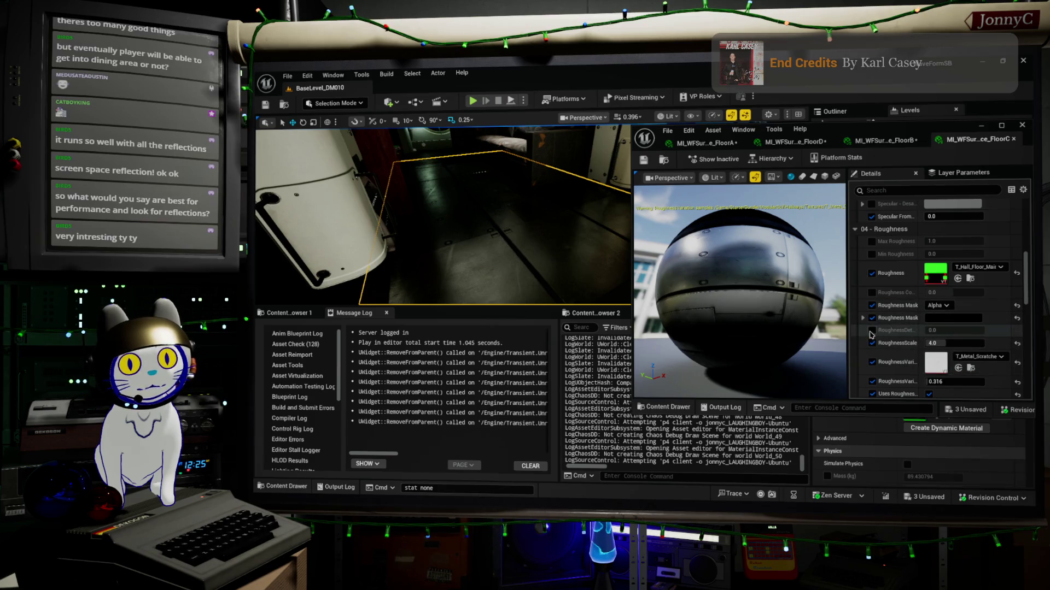
Set FloorC's RoughnessDetail to 0.038407 and Min Roughness to 0.071125.
{"action": "mouse_move", "coordinate": [954, 331]}
{"action": "left_mouse_down"}
{"action": "mouse_move", "coordinate": [965, 330]}
{"action": "mouse_move", "coordinate": [951, 330]}
{"action": "left_mouse_up"}
{"action": "scroll", "coordinate": [875, 271], "scroll_direction": "up", "scroll_amount": 1}
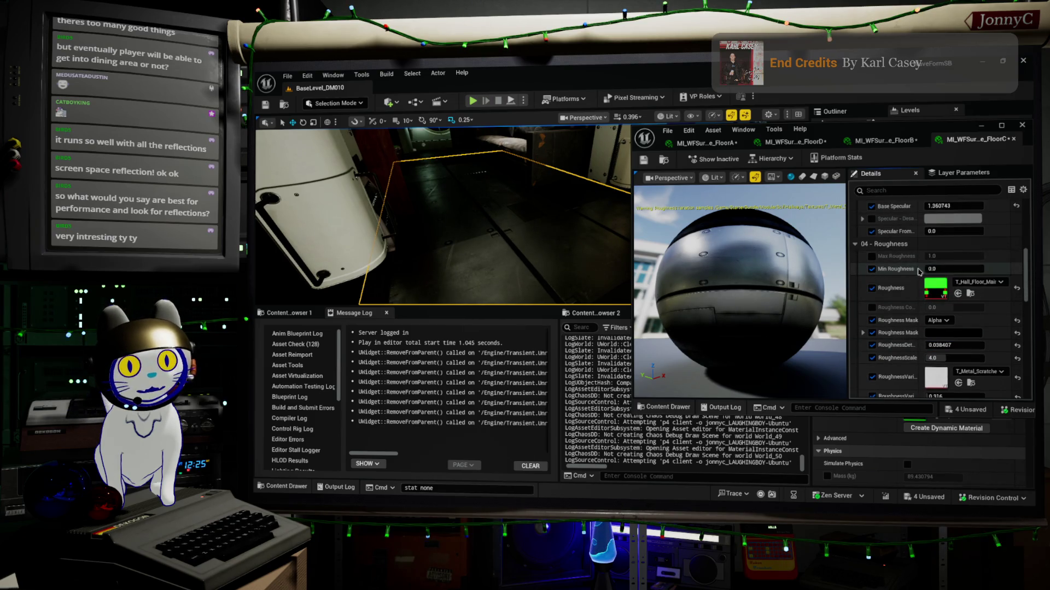
{"action": "left_click", "coordinate": [948, 268]}
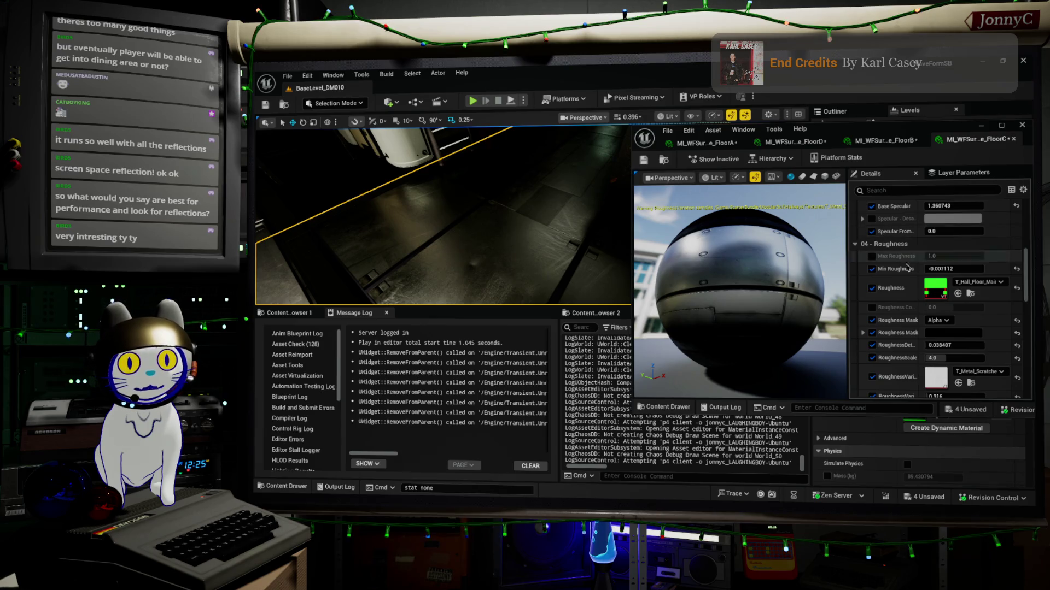
{"action": "left_click_drag", "start_coordinate": [954, 269], "coordinate": [965, 269]}
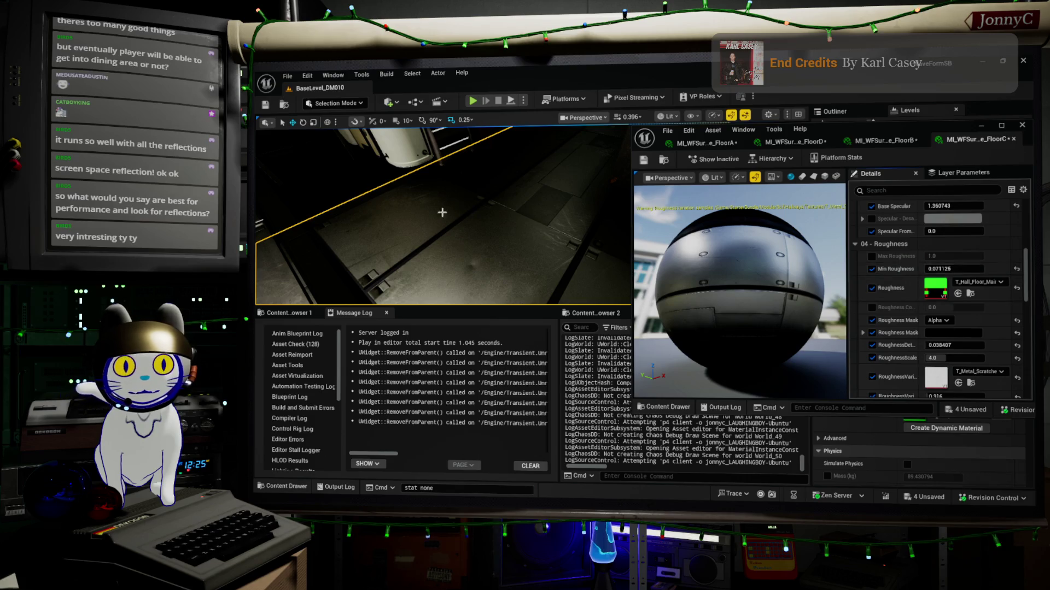
{"action": "mouse_move", "coordinate": [416, 247]}
{"action": "left_mouse_down"}
{"action": "mouse_move", "coordinate": [267, 235]}
{"action": "mouse_move", "coordinate": [279, 236]}
{"action": "left_mouse_up"}
{"action": "left_click_drag", "start_coordinate": [532, 197], "coordinate": [531, 197]}
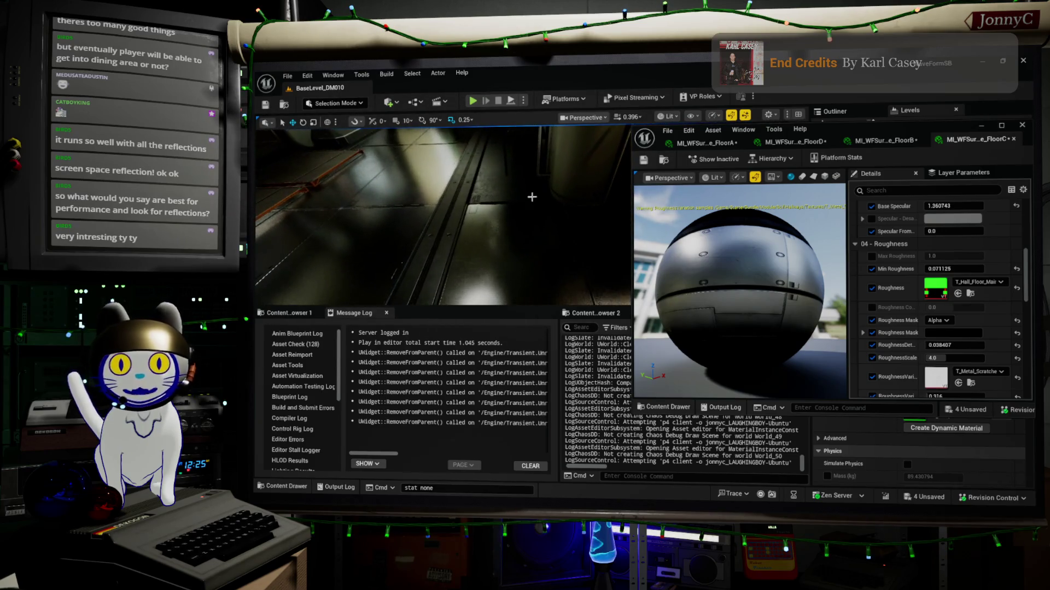
{"action": "left_click", "coordinate": [525, 246]}
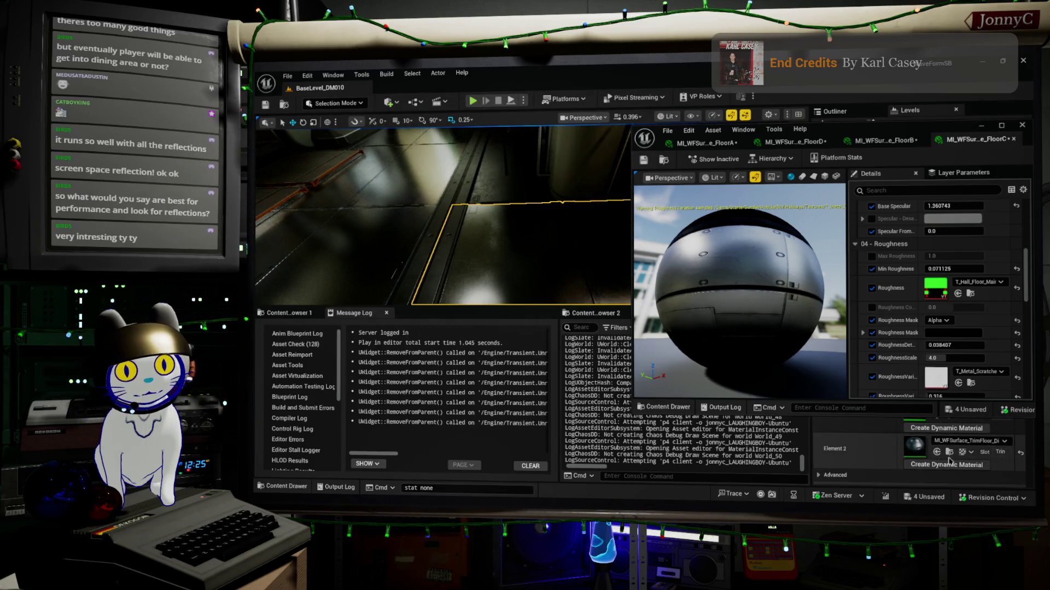
Review the dark trim-floor instance's roughness settings, nudging RoughnessVariation to 0.285526.
{"action": "scroll", "coordinate": [946, 455], "scroll_direction": "up", "scroll_amount": 5}
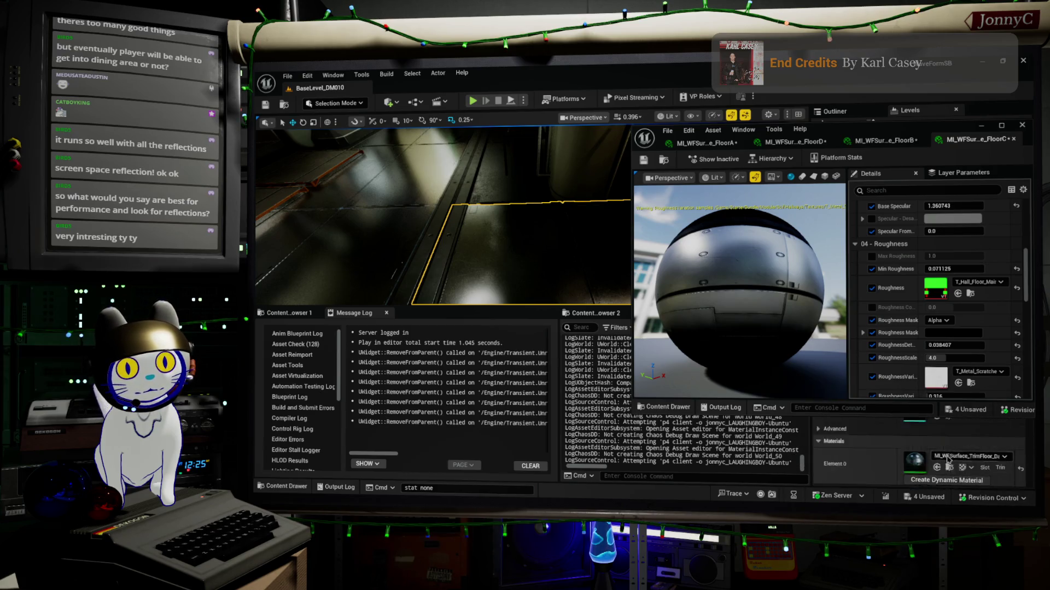
{"action": "scroll", "coordinate": [948, 459], "scroll_direction": "down", "scroll_amount": 1}
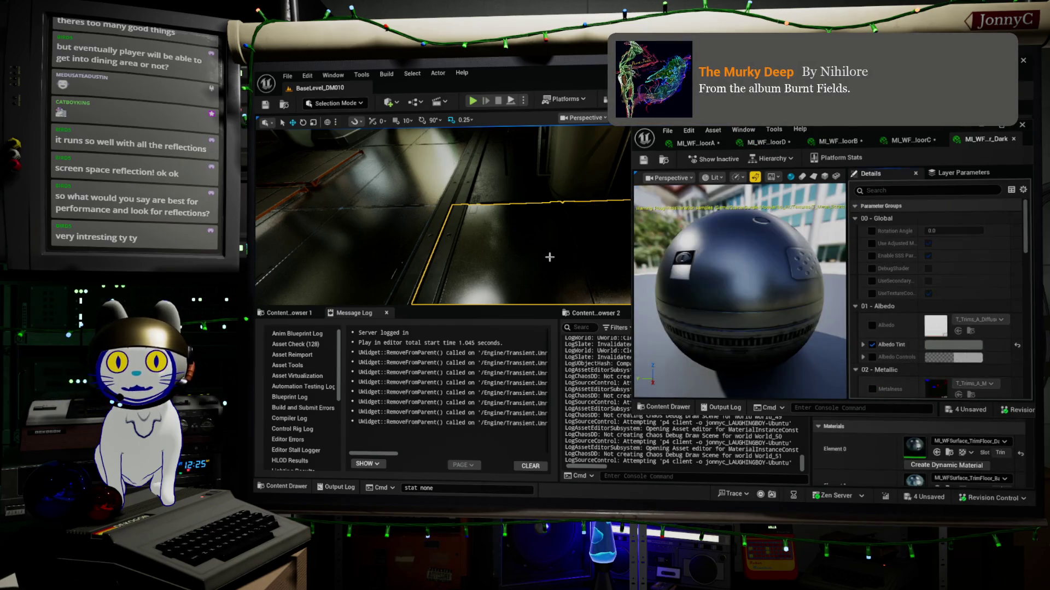
{"action": "left_click_drag", "start_coordinate": [768, 283], "coordinate": [678, 287]}
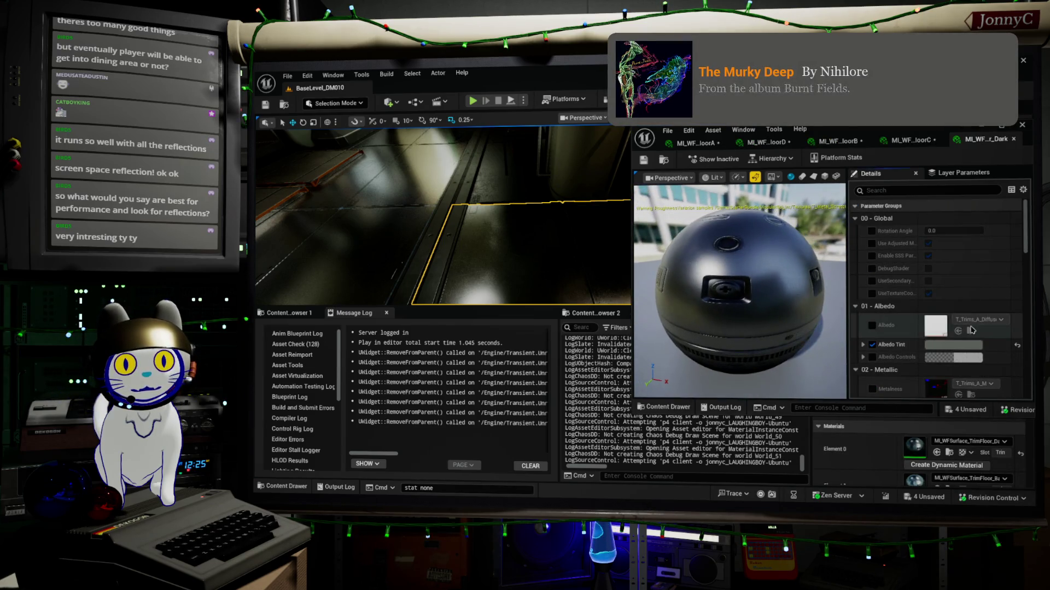
{"action": "scroll", "coordinate": [973, 342], "scroll_direction": "down", "scroll_amount": 10}
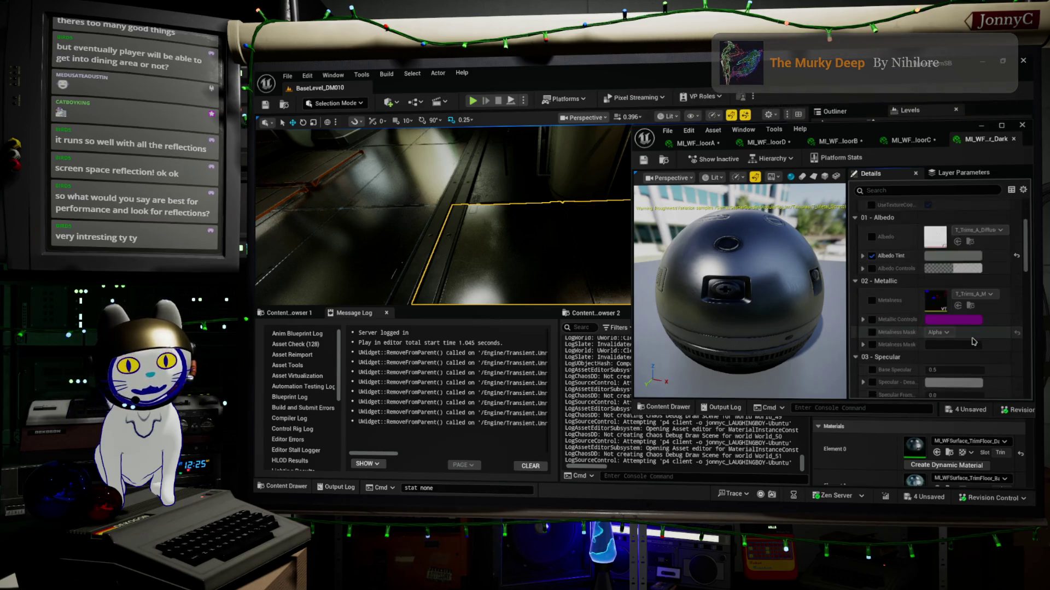
{"action": "scroll", "coordinate": [970, 346], "scroll_direction": "down", "scroll_amount": 2}
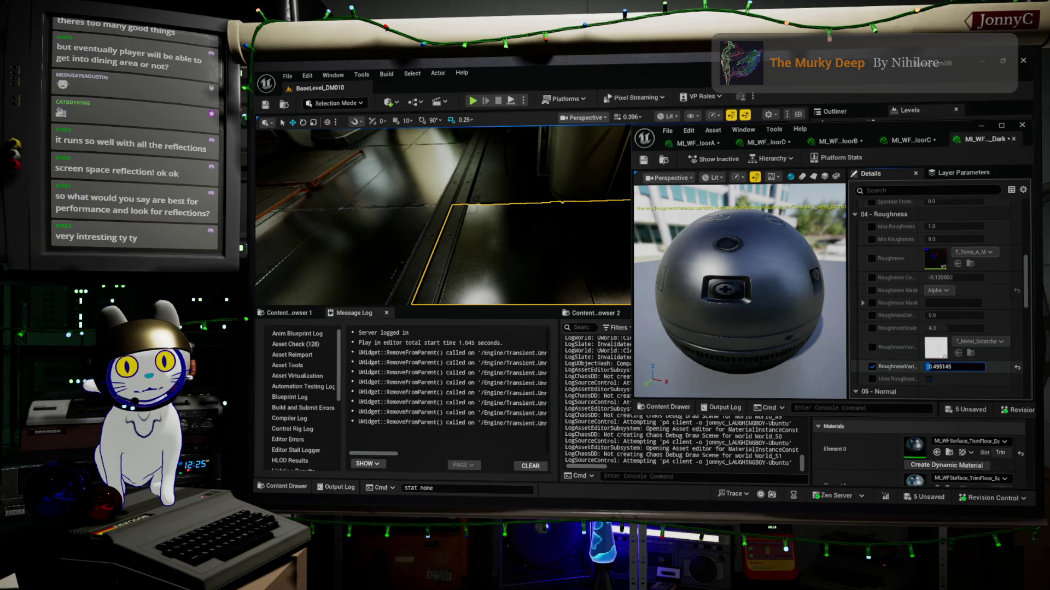
{"action": "left_click_drag", "start_coordinate": [571, 255], "coordinate": [571, 256]}
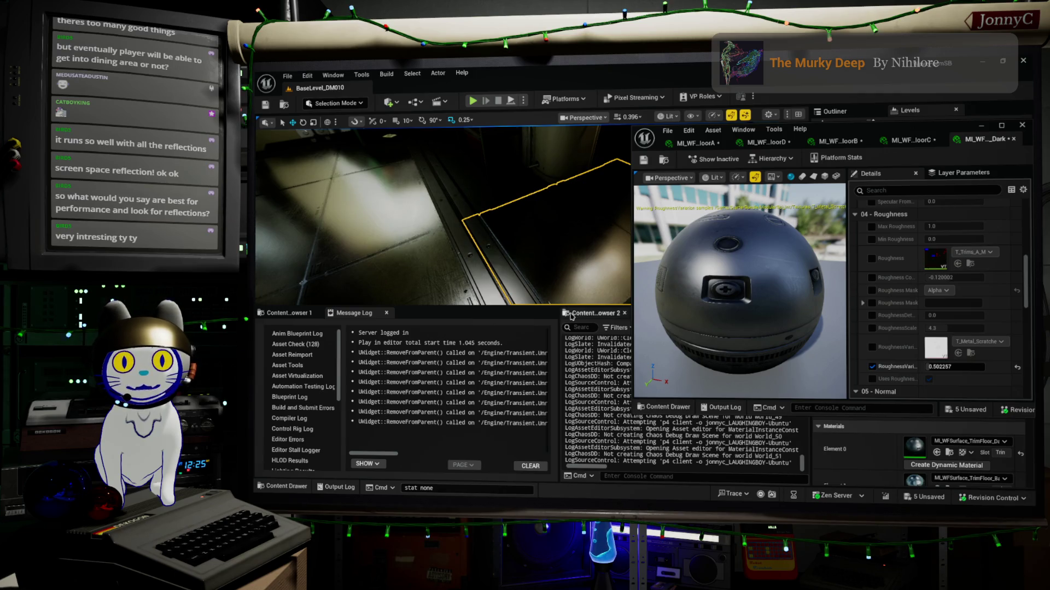
{"action": "left_click_drag", "start_coordinate": [515, 308], "coordinate": [515, 308]}
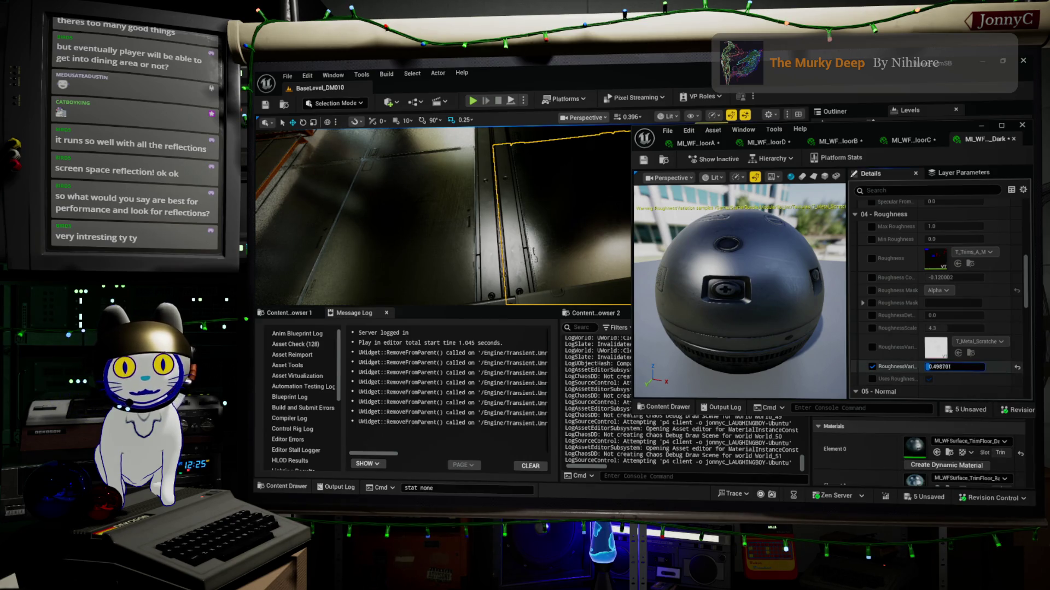
{"action": "left_click_drag", "start_coordinate": [954, 367], "coordinate": [954, 367]}
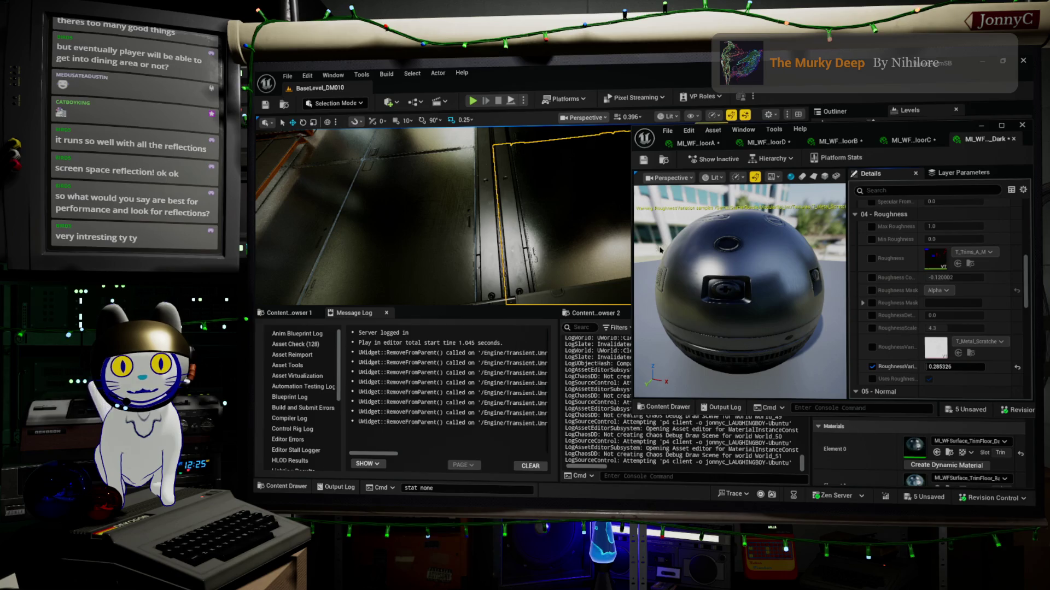
{"action": "scroll", "coordinate": [920, 470], "scroll_direction": "down", "scroll_amount": 2}
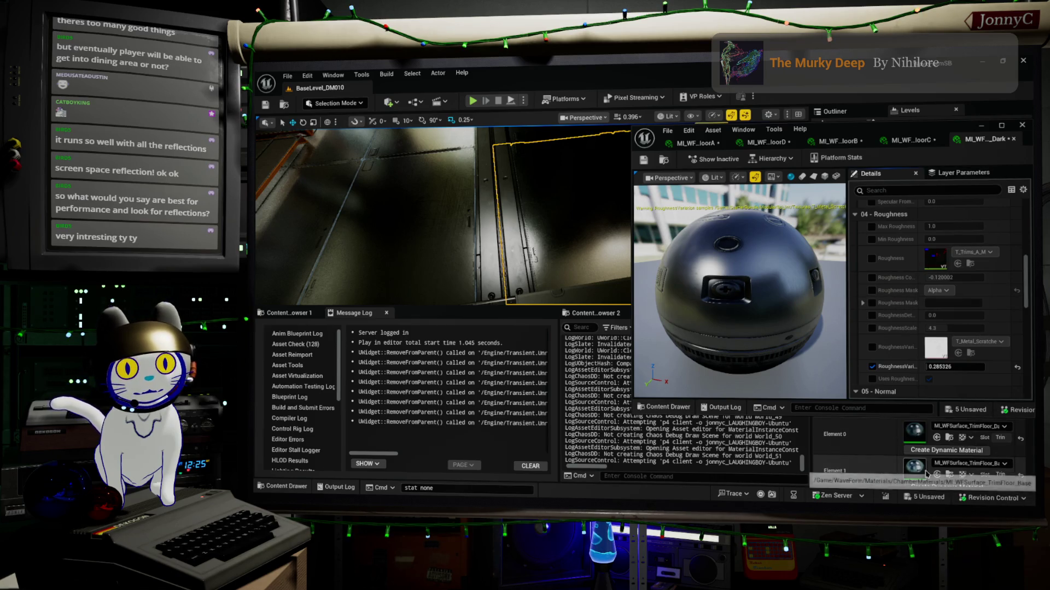
Set MI_WFSurface_TrimFloor_Base Roughness Contrast 0.0, variation intensity 0.4605, Min Roughness about 0.107.
{"action": "double_click", "coordinate": [920, 470]}
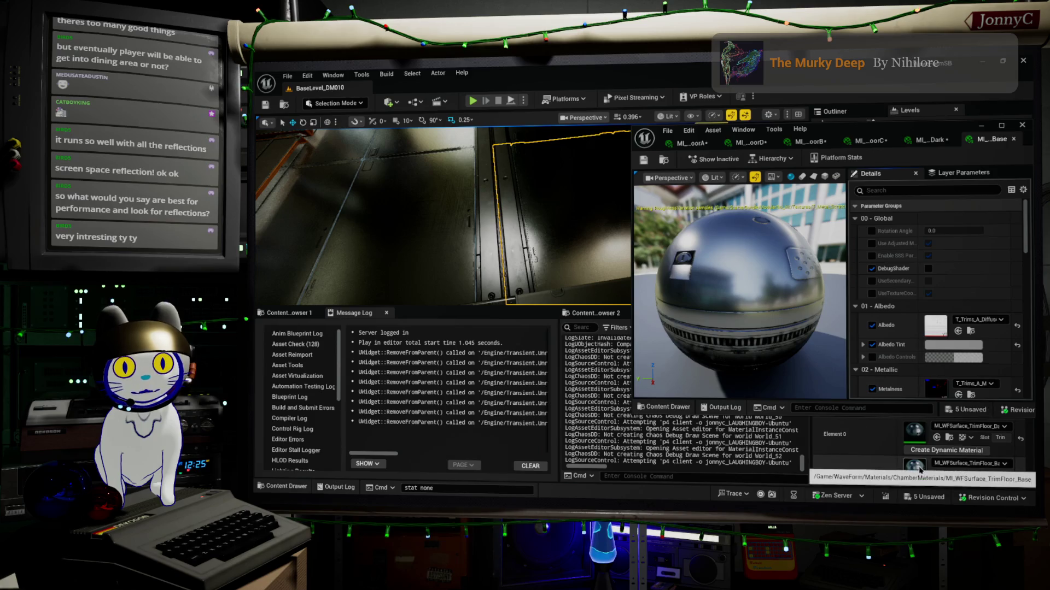
{"action": "scroll", "coordinate": [949, 264], "scroll_direction": "down", "scroll_amount": 5}
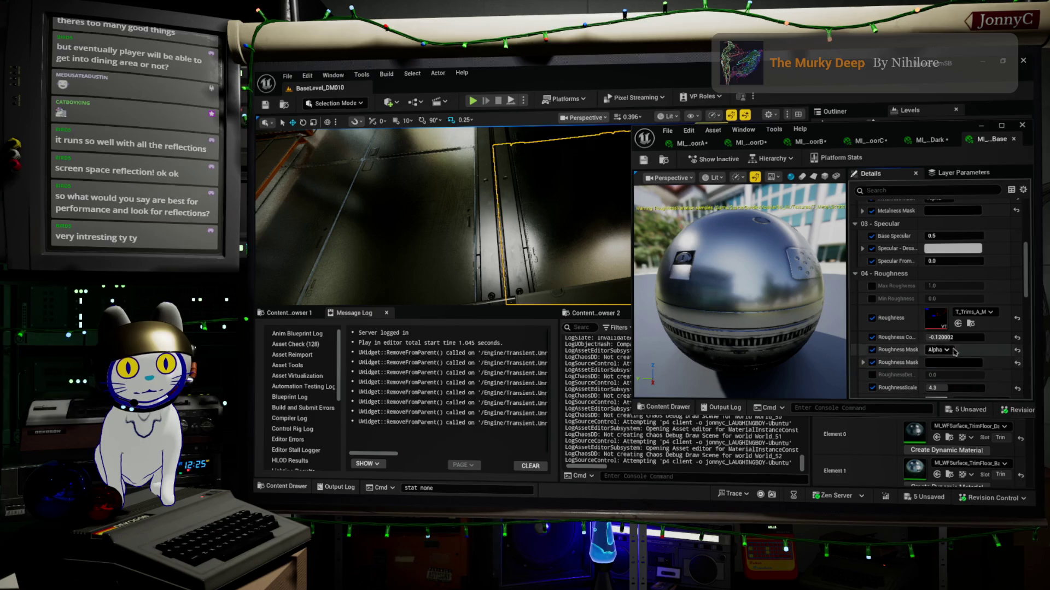
{"action": "mouse_move", "coordinate": [954, 338]}
{"action": "left_mouse_down"}
{"action": "mouse_move", "coordinate": [975, 338]}
{"action": "mouse_move", "coordinate": [920, 335]}
{"action": "left_mouse_up"}
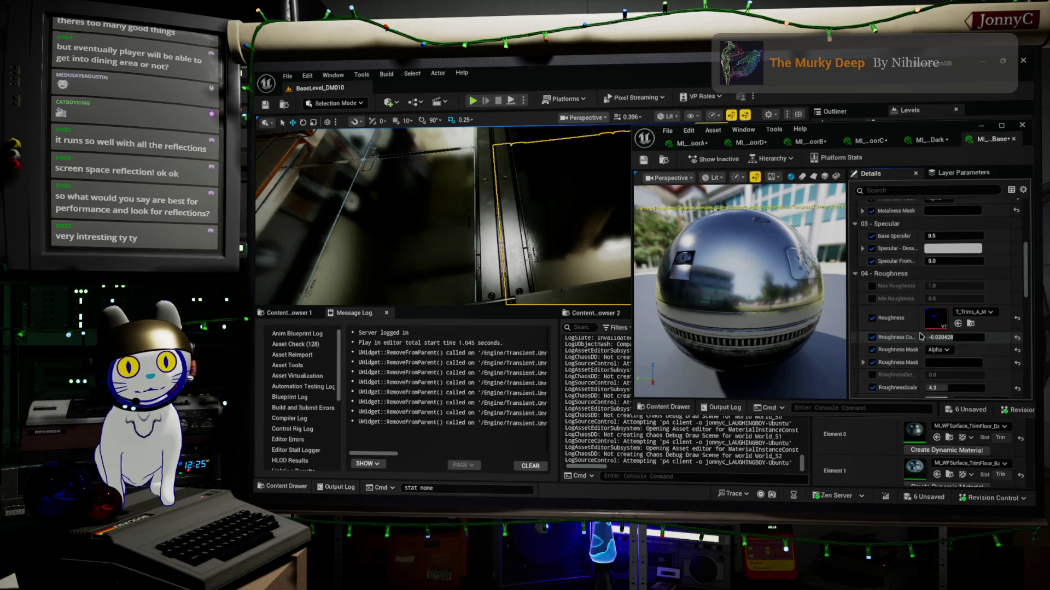
{"action": "left_click_drag", "start_coordinate": [918, 331], "coordinate": [933, 329]}
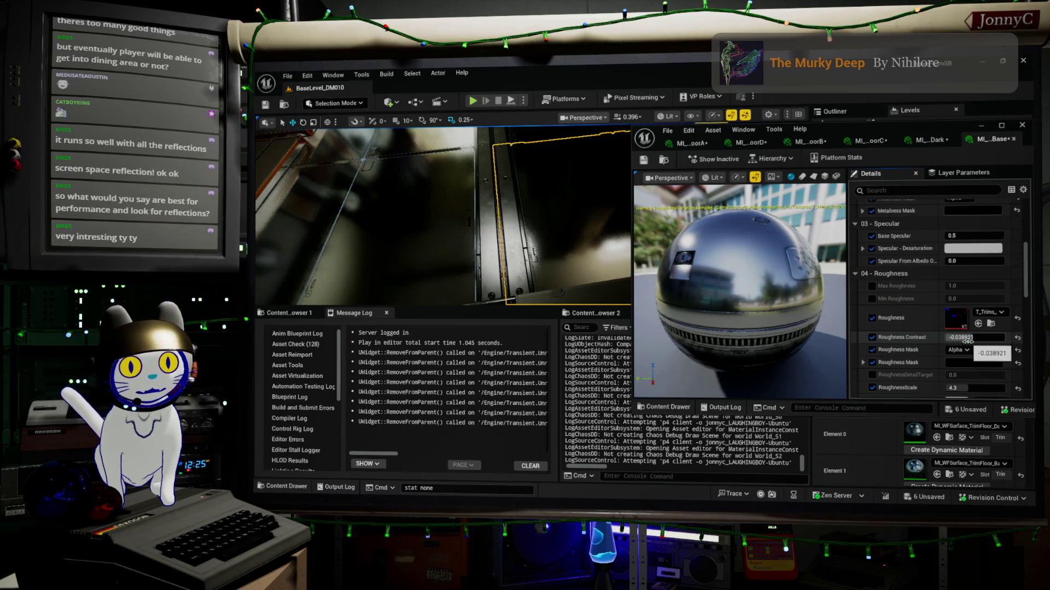
{"action": "left_click", "coordinate": [1017, 338]}
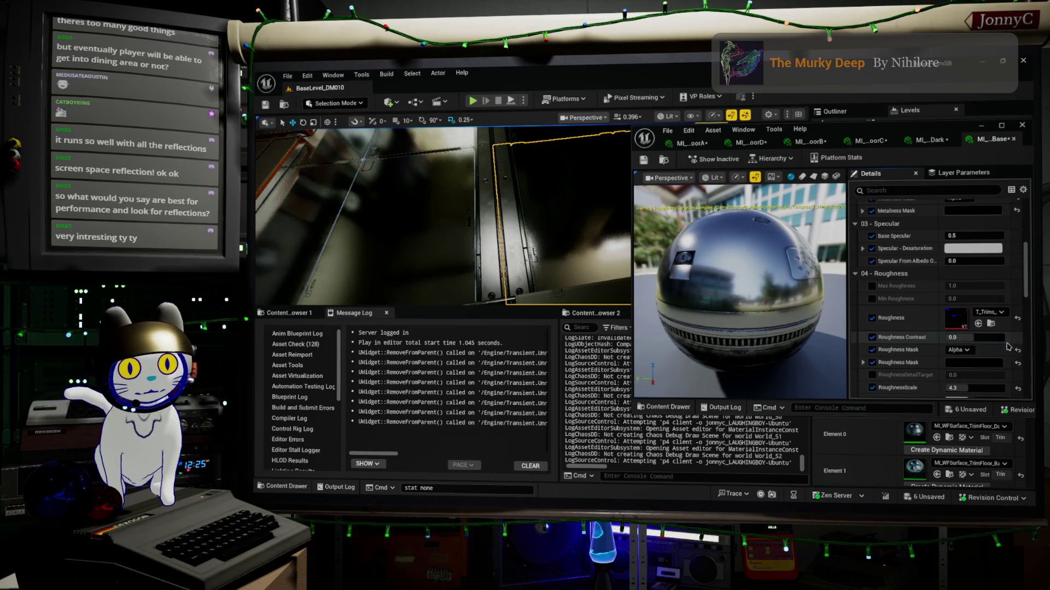
{"action": "scroll", "coordinate": [988, 367], "scroll_direction": "down", "scroll_amount": 1}
{"action": "scroll", "coordinate": [988, 368], "scroll_direction": "down", "scroll_amount": 1}
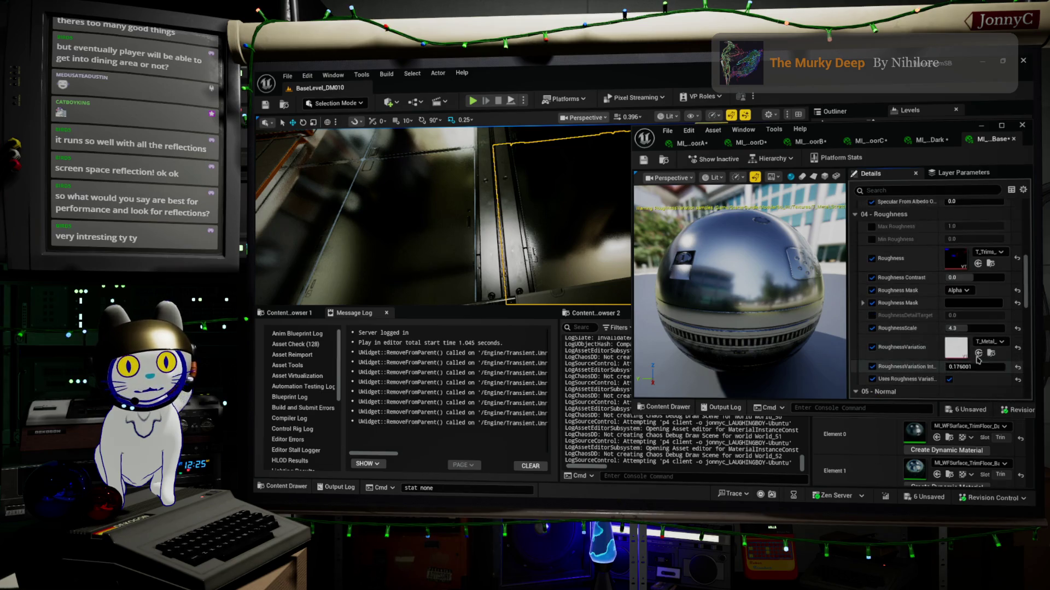
{"action": "left_click_drag", "start_coordinate": [982, 366], "coordinate": [1003, 366]}
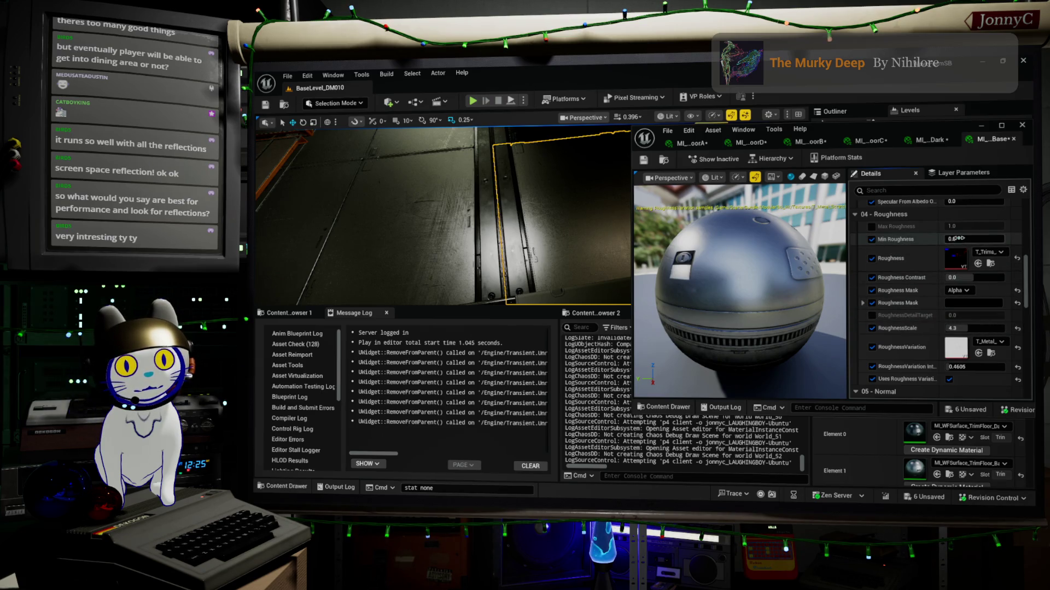
{"action": "left_click_drag", "start_coordinate": [973, 239], "coordinate": [967, 238]}
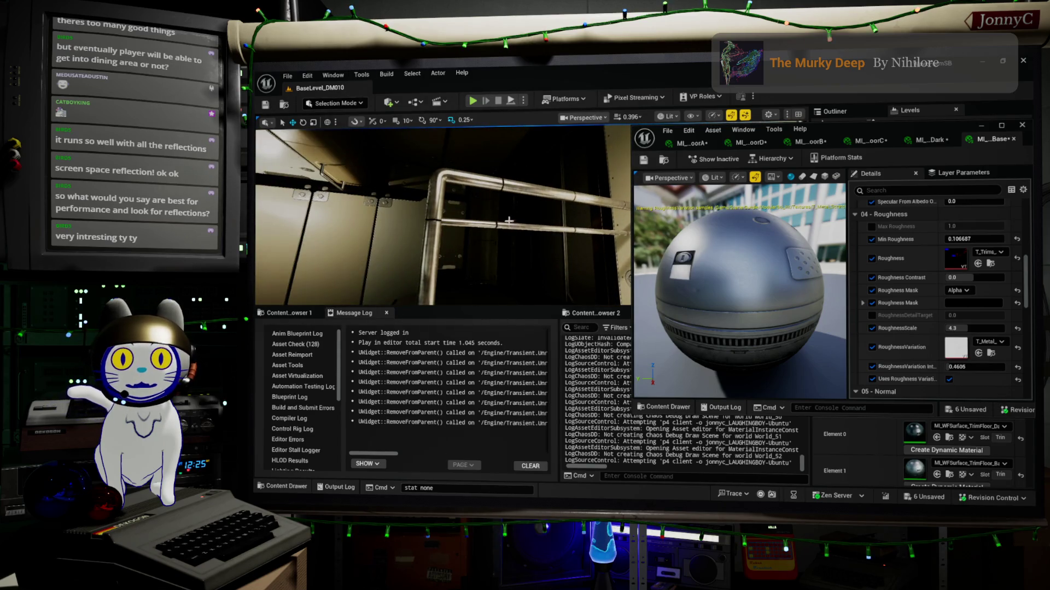
Save all modified assets and the level, then close the material instance editor.
{"action": "left_click", "coordinate": [511, 182]}
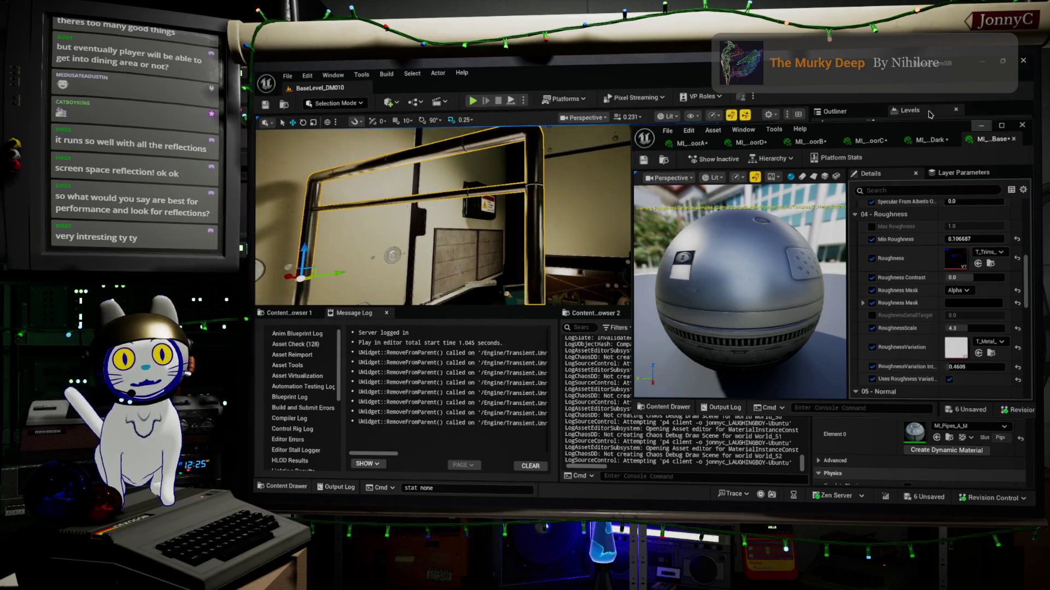
{"action": "left_click", "coordinate": [287, 77]}
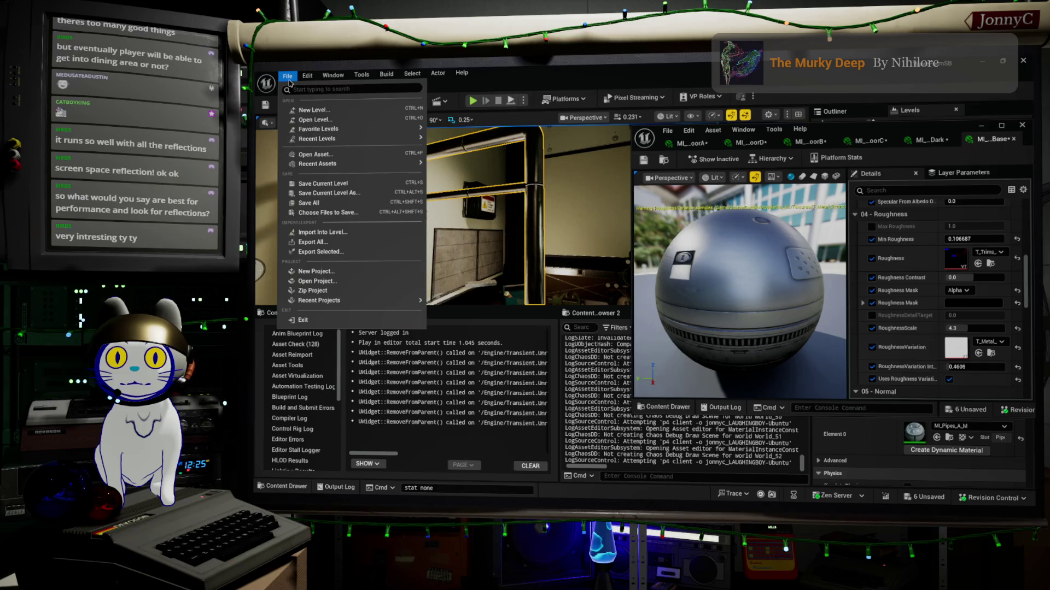
{"action": "left_click", "coordinate": [371, 203]}
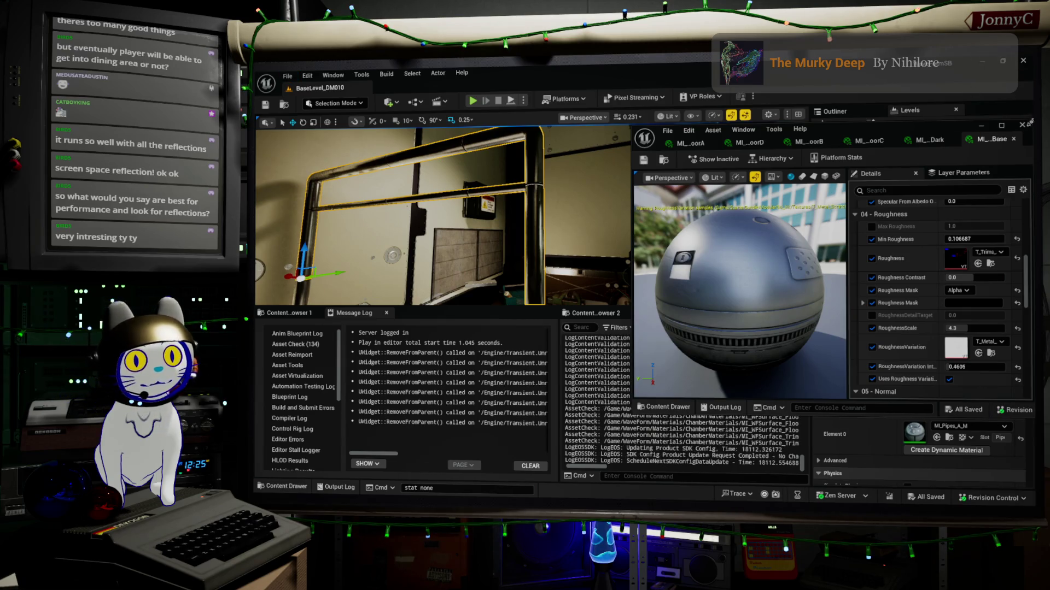
{"action": "left_click", "coordinate": [1022, 126]}
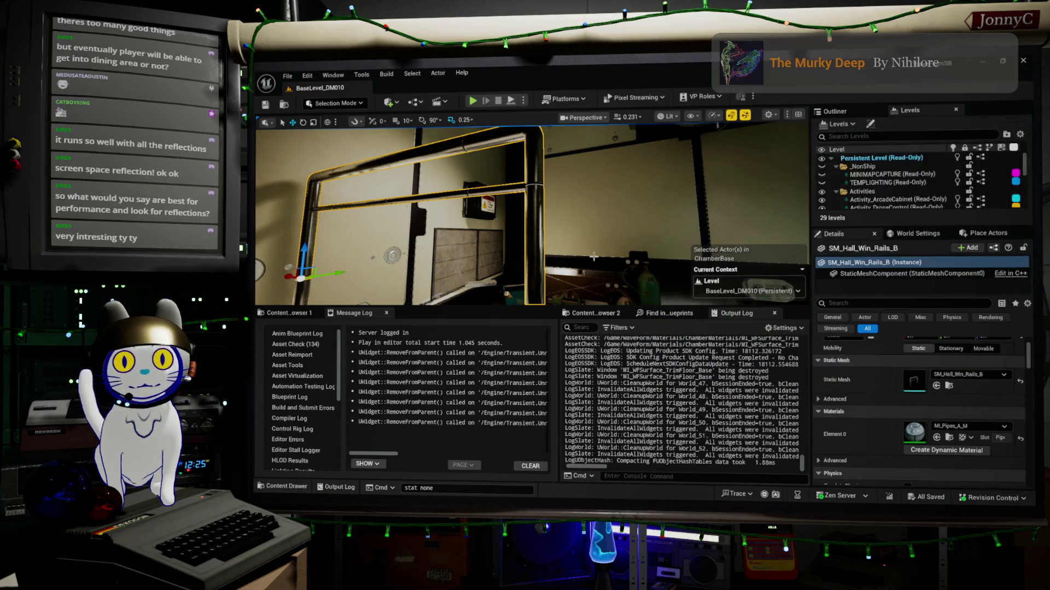
Select the handrail pipe mesh using the full-screen level view.
{"action": "mouse_move", "coordinate": [622, 262]}
{"action": "left_mouse_down"}
{"action": "mouse_move", "coordinate": [622, 273]}
{"action": "mouse_move", "coordinate": [607, 261]}
{"action": "left_mouse_up"}
{"action": "mouse_move", "coordinate": [615, 221]}
{"action": "left_mouse_down"}
{"action": "mouse_move", "coordinate": [601, 213]}
{"action": "mouse_move", "coordinate": [609, 208]}
{"action": "mouse_move", "coordinate": [449, 262]}
{"action": "left_mouse_up"}
{"action": "key", "text": "F11"}
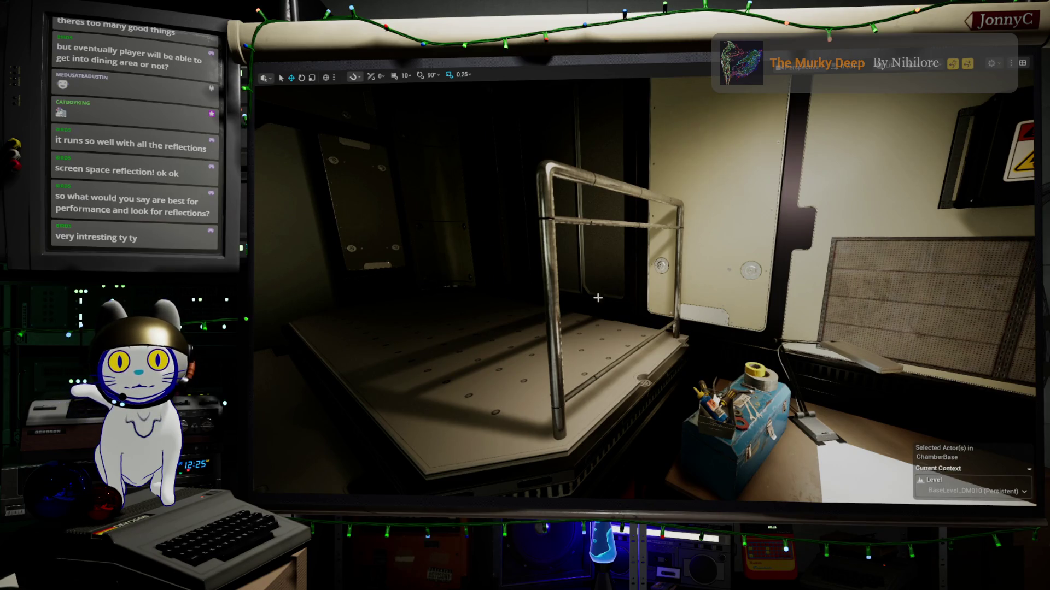
{"action": "left_click", "coordinate": [549, 263]}
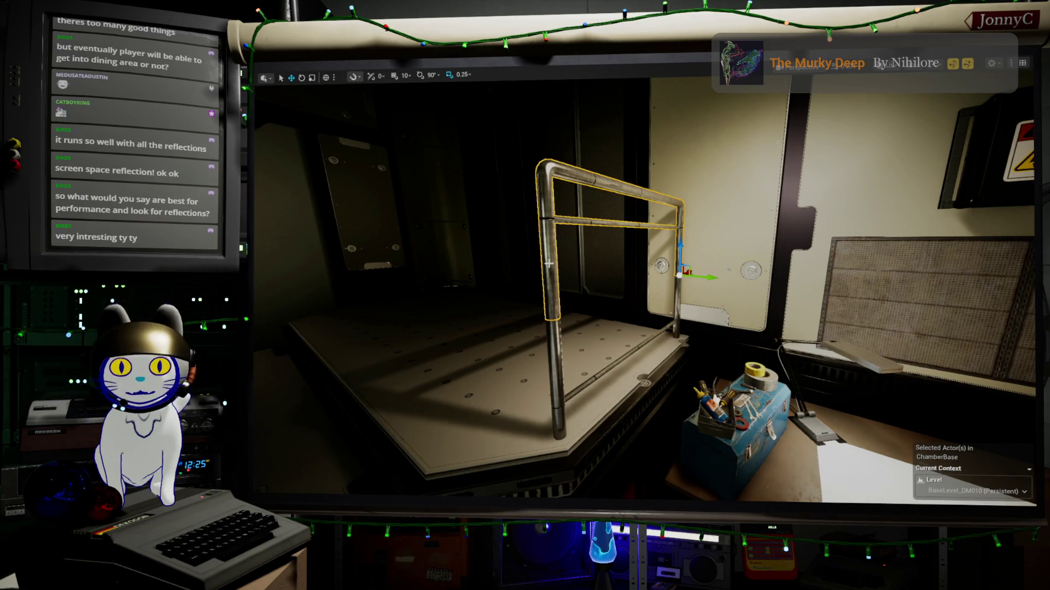
{"action": "key", "text": "F11"}
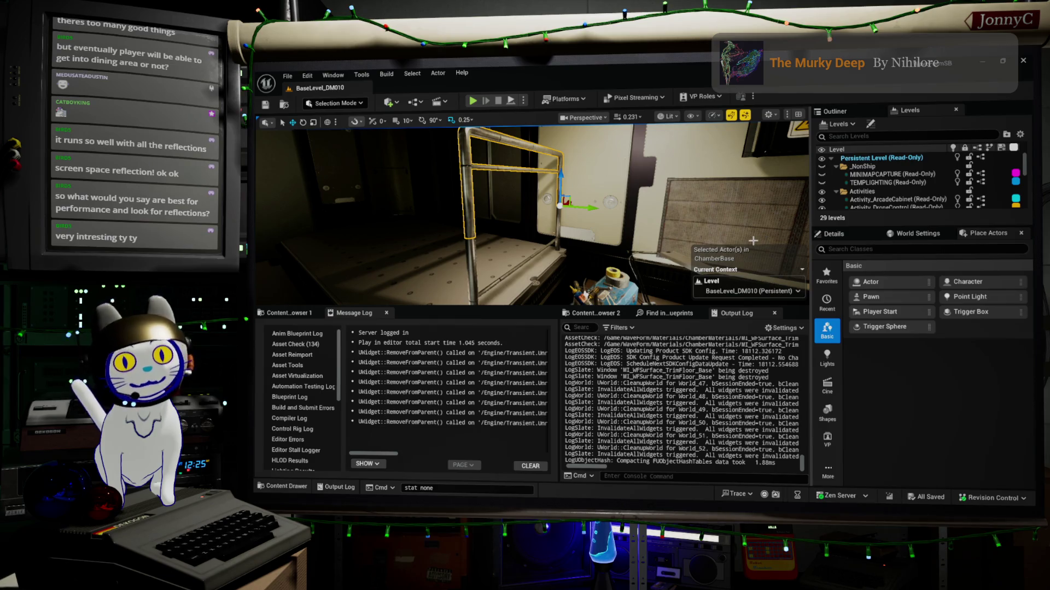
Open the rail's MI_Pipes_A_M material instance from its Details slot and orbit the preview sphere.
{"action": "left_click", "coordinate": [842, 234]}
{"action": "scroll", "coordinate": [918, 407], "scroll_direction": "down", "scroll_amount": 2}
{"action": "double_click", "coordinate": [918, 410]}
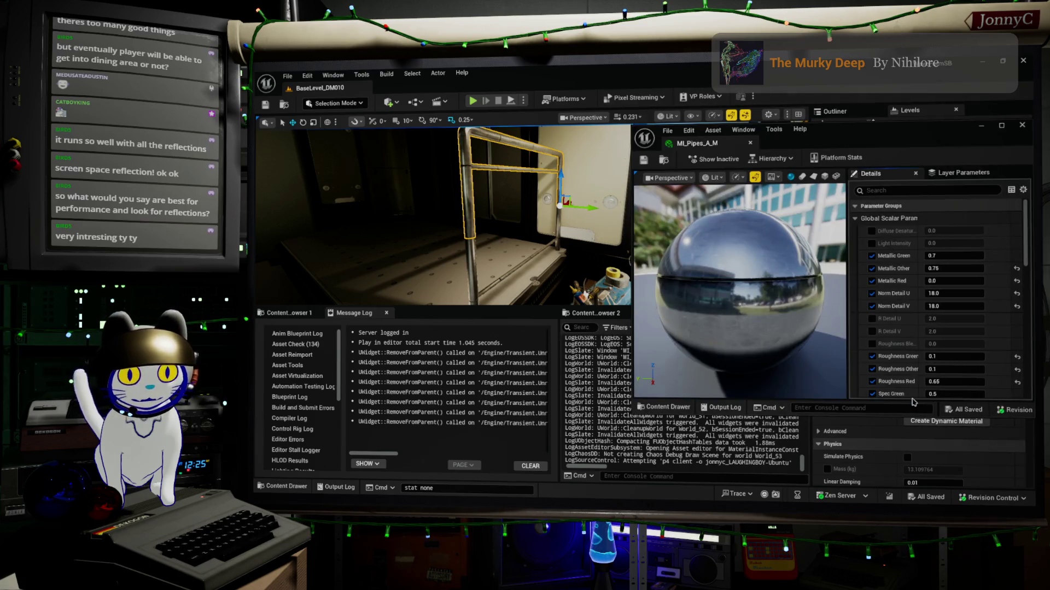
{"action": "scroll", "coordinate": [919, 397], "scroll_direction": "down", "scroll_amount": 1}
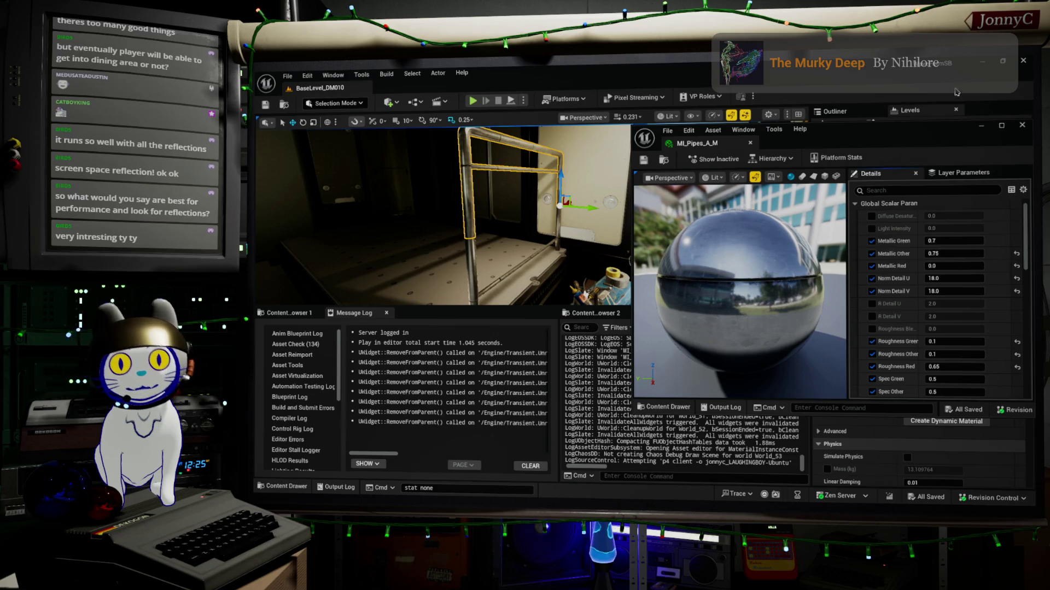
{"action": "mouse_move", "coordinate": [732, 273]}
{"action": "left_mouse_down"}
{"action": "mouse_move", "coordinate": [734, 331]}
{"action": "mouse_move", "coordinate": [734, 287]}
{"action": "left_mouse_up"}
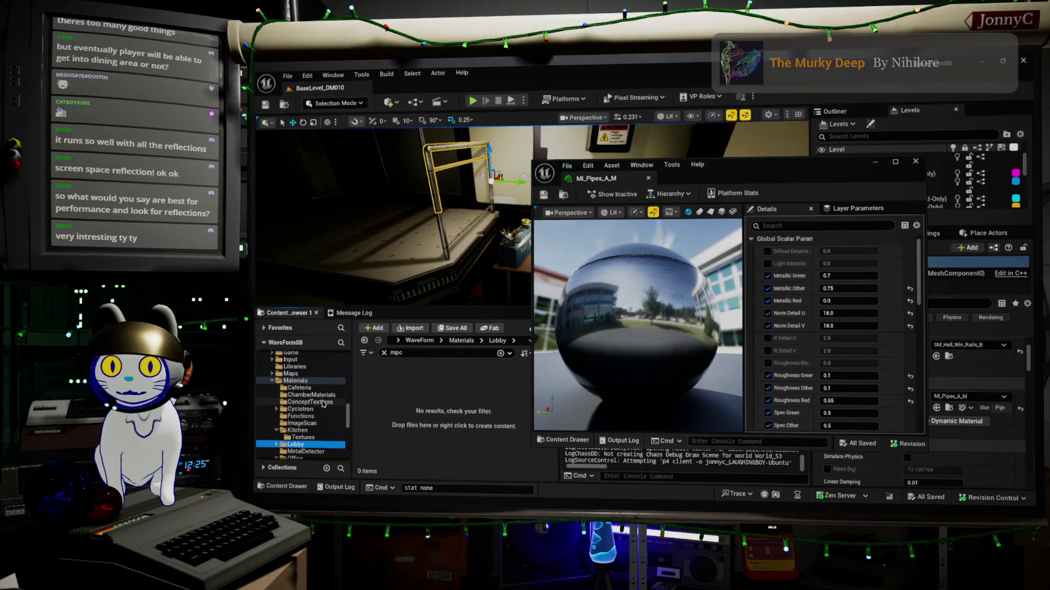
{"action": "left_click", "coordinate": [384, 353]}
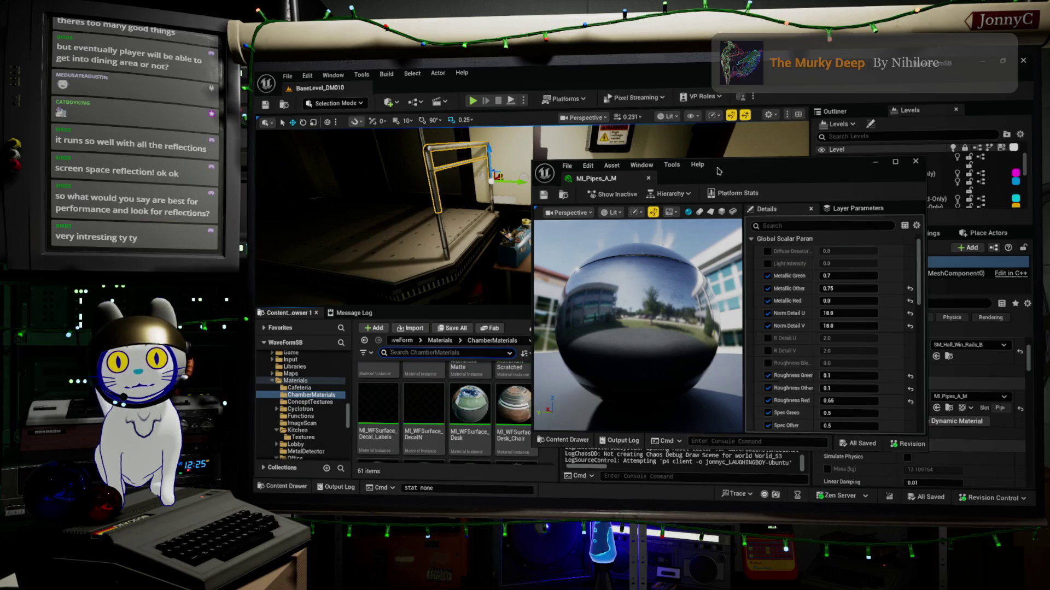
Duplicate MI_WFSurface_FloorD in ChamberMaterials and name the copy MI_WFSurface_PipeRail.
{"action": "left_click_drag", "start_coordinate": [802, 164], "coordinate": [902, 147]}
{"action": "scroll", "coordinate": [451, 402], "scroll_direction": "down", "scroll_amount": 2}
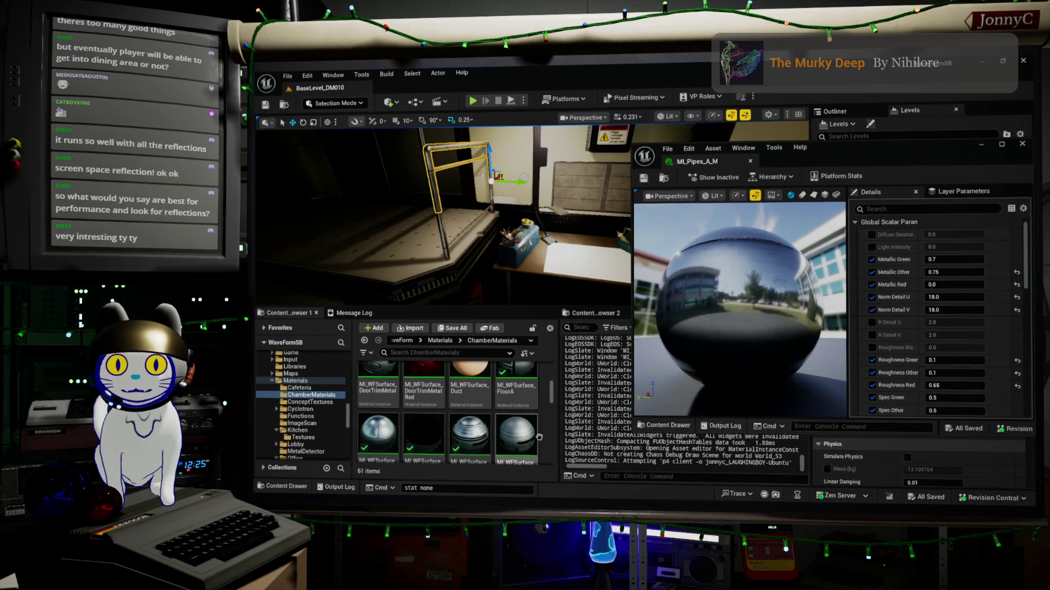
{"action": "right_click", "coordinate": [469, 430]}
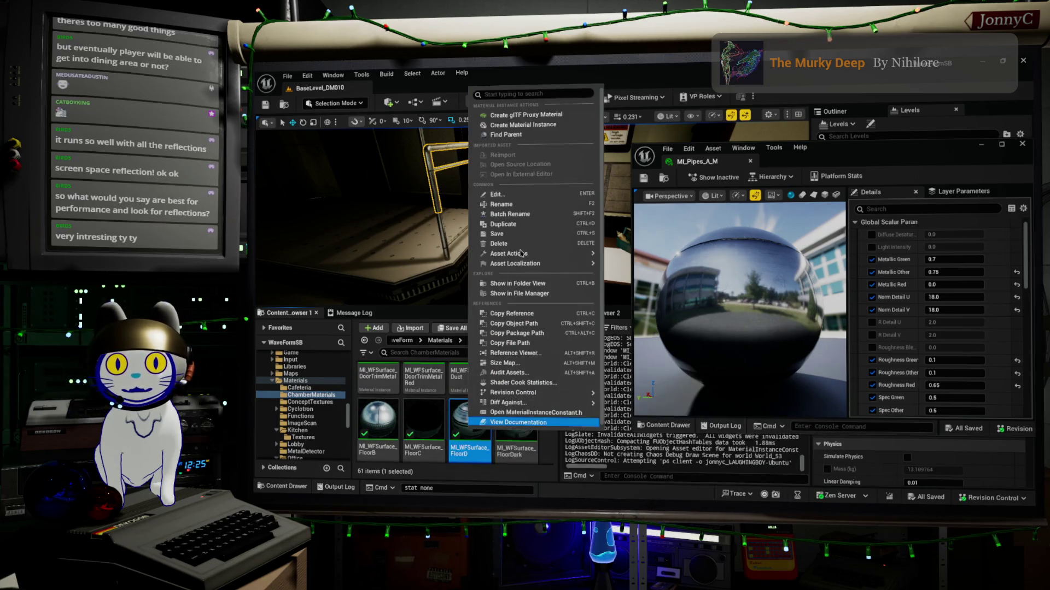
{"action": "left_click", "coordinate": [522, 224]}
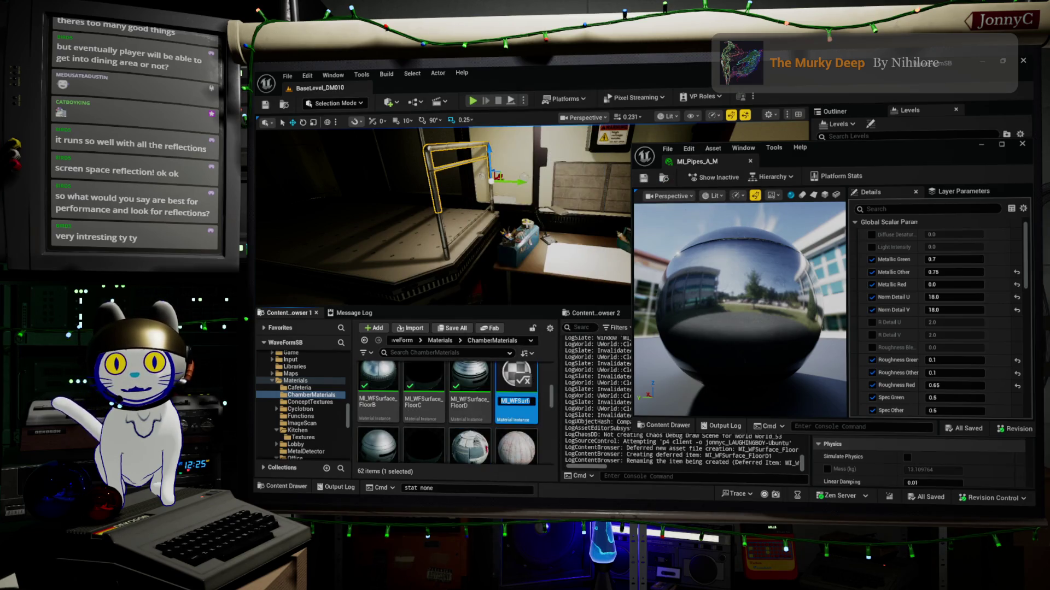
{"action": "double_click", "coordinate": [520, 401]}
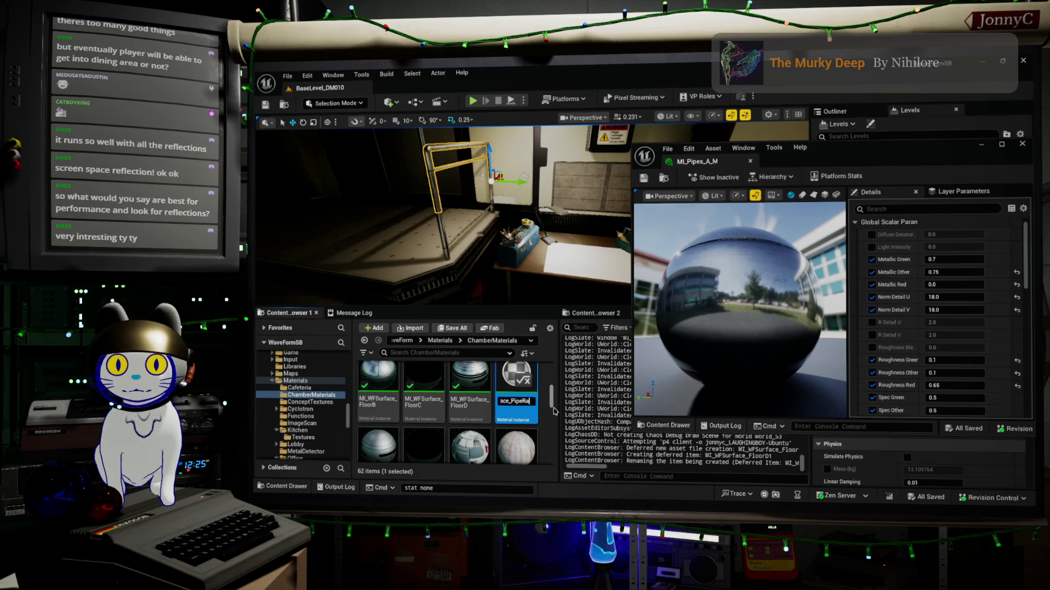
{"action": "key", "text": "Return"}
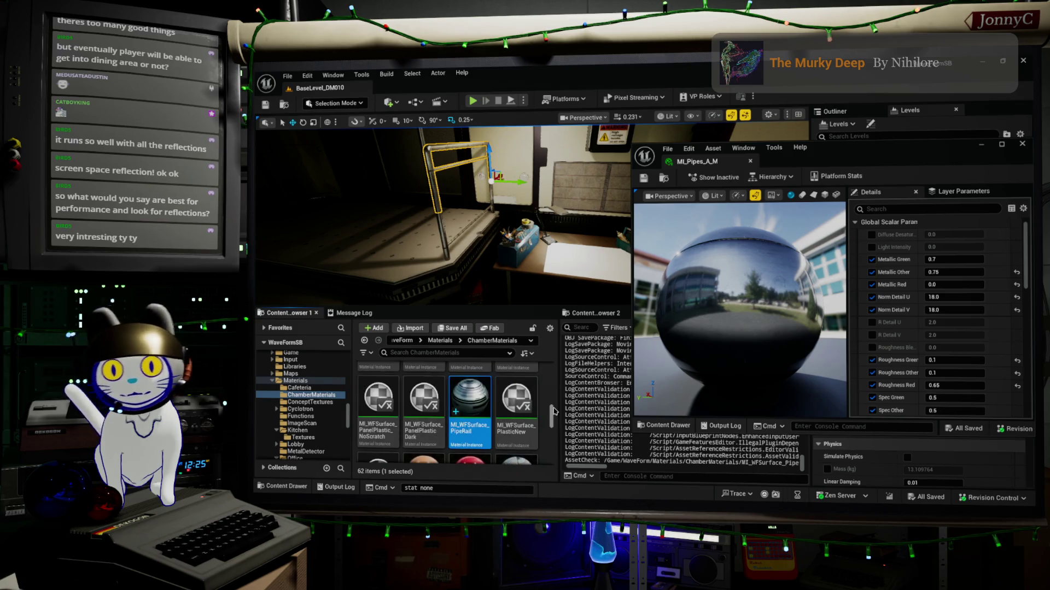
{"action": "double_click", "coordinate": [457, 390]}
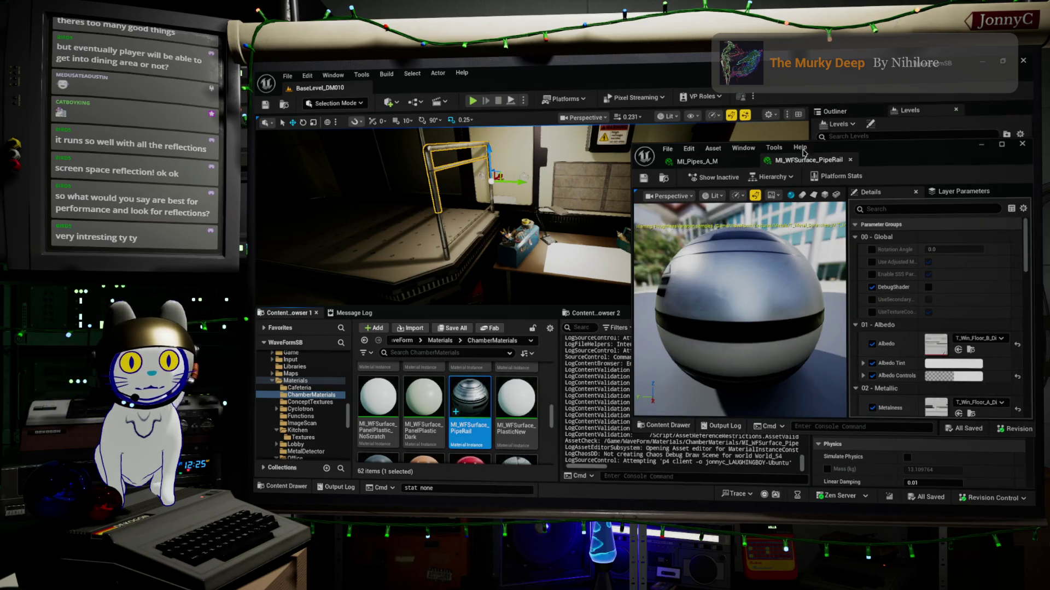
{"action": "mouse_move", "coordinate": [804, 160]}
{"action": "left_mouse_down"}
{"action": "mouse_move", "coordinate": [656, 203]}
{"action": "mouse_move", "coordinate": [286, 204]}
{"action": "mouse_move", "coordinate": [532, 186]}
{"action": "left_mouse_up"}
{"action": "key", "text": "super+Left"}
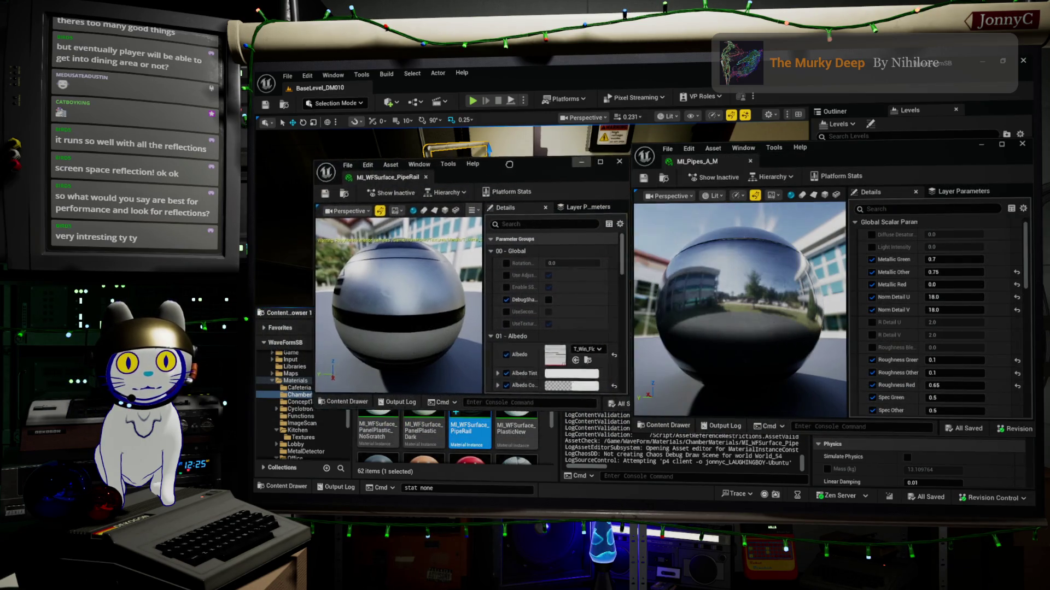
{"action": "scroll", "coordinate": [951, 316], "scroll_direction": "down", "scroll_amount": 5}
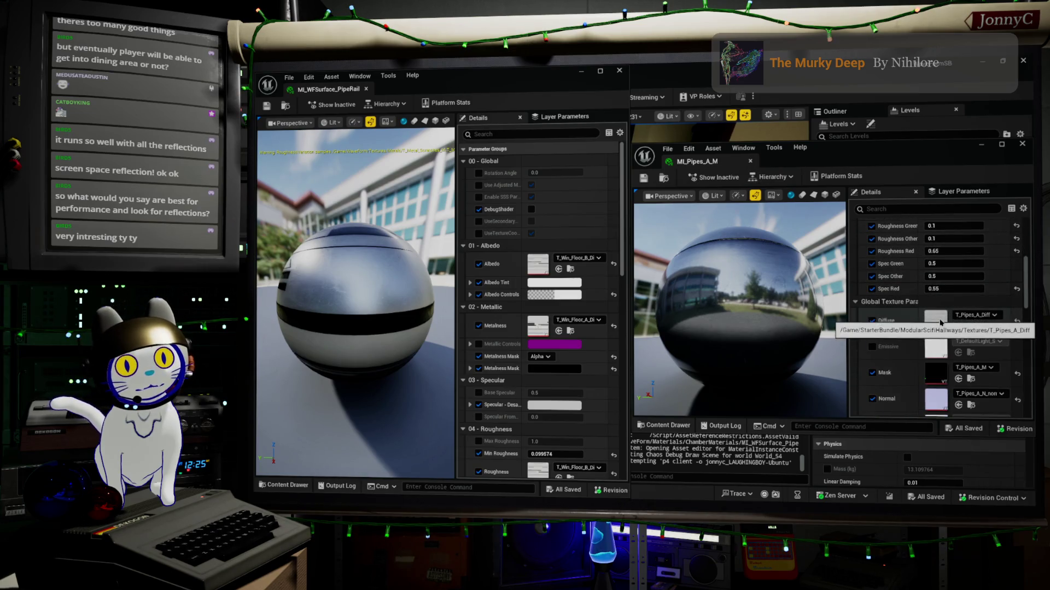
{"action": "key", "text": "super+Up"}
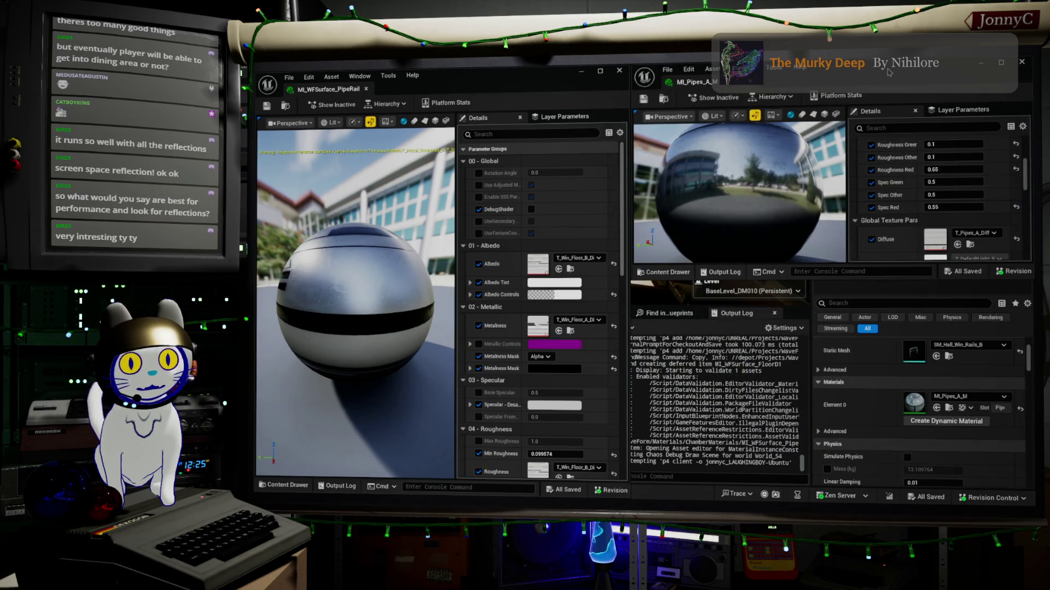
{"action": "key", "text": "super+Down"}
{"action": "key", "text": "super+Up"}
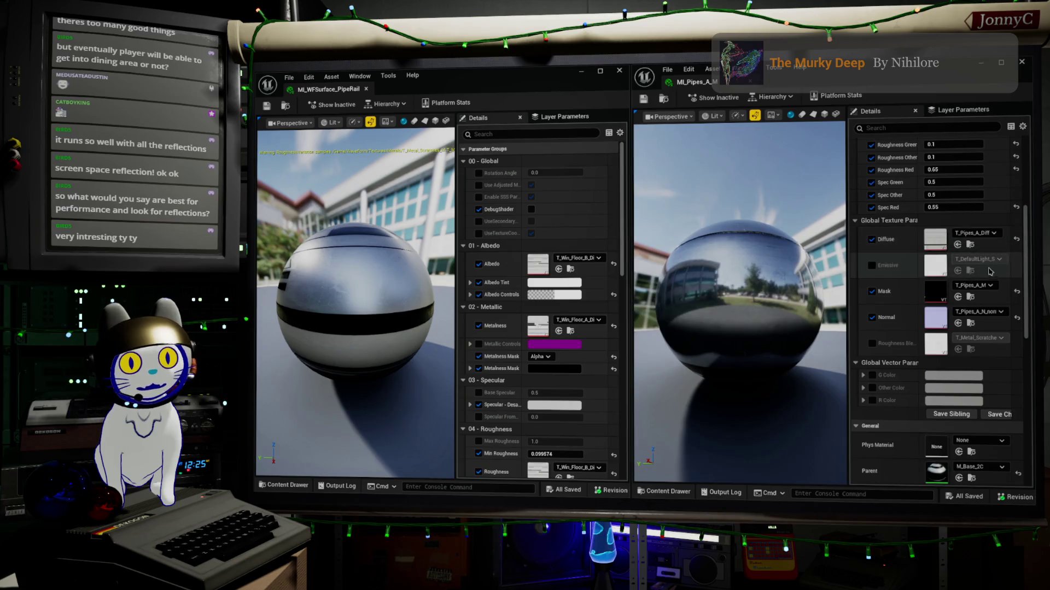
{"action": "scroll", "coordinate": [988, 272], "scroll_direction": "up", "scroll_amount": 1}
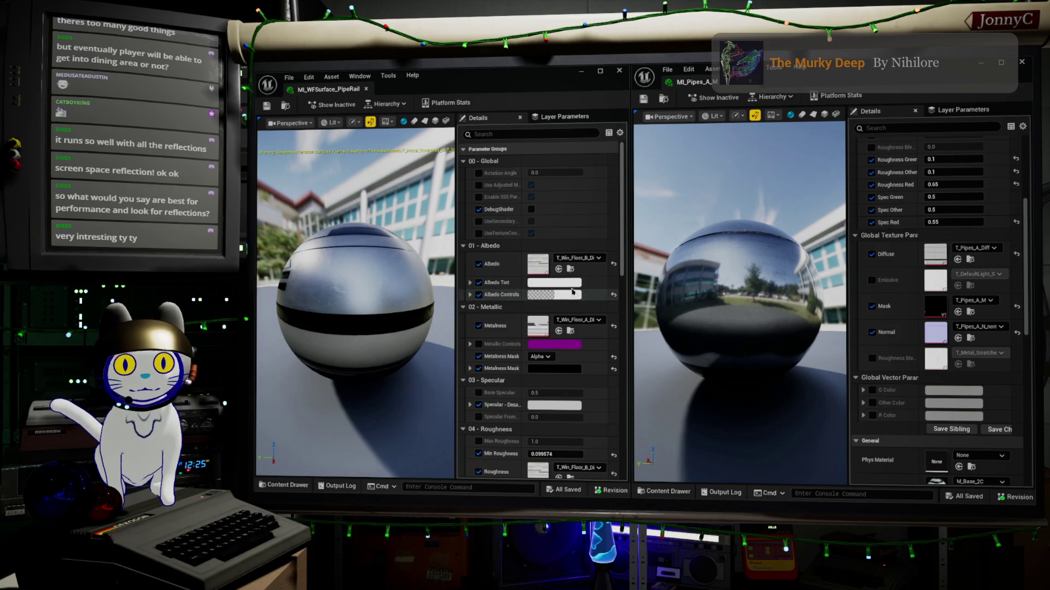
Give PipeRail T_Pipes_A_Diff albedo, the pipes normal map, and T_Pipes_A_M roughness and roughness variation.
{"action": "left_click", "coordinate": [557, 270]}
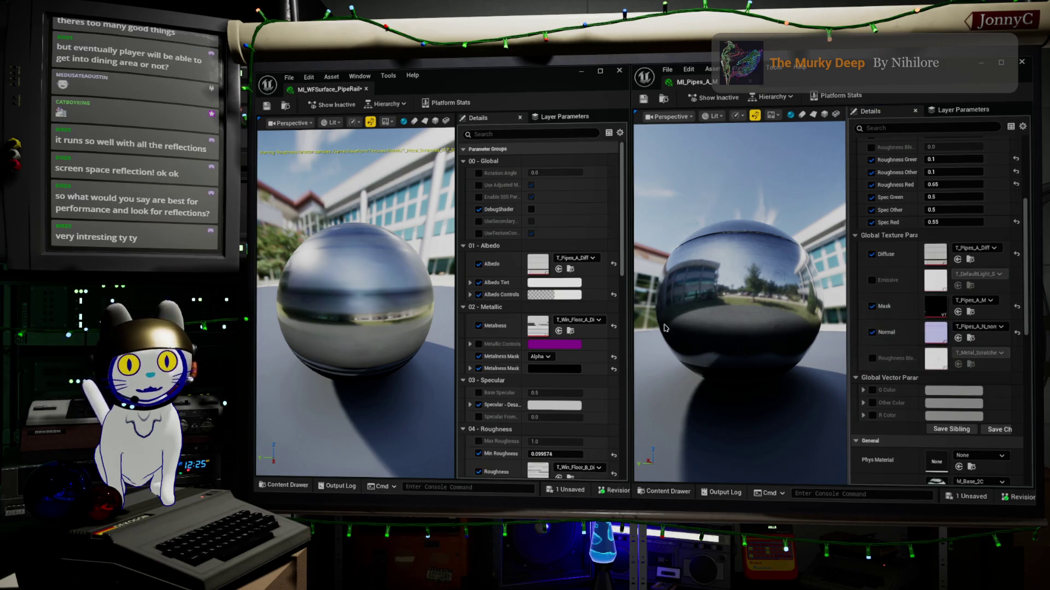
{"action": "scroll", "coordinate": [574, 399], "scroll_direction": "down", "scroll_amount": 3}
{"action": "scroll", "coordinate": [574, 402], "scroll_direction": "down", "scroll_amount": 3}
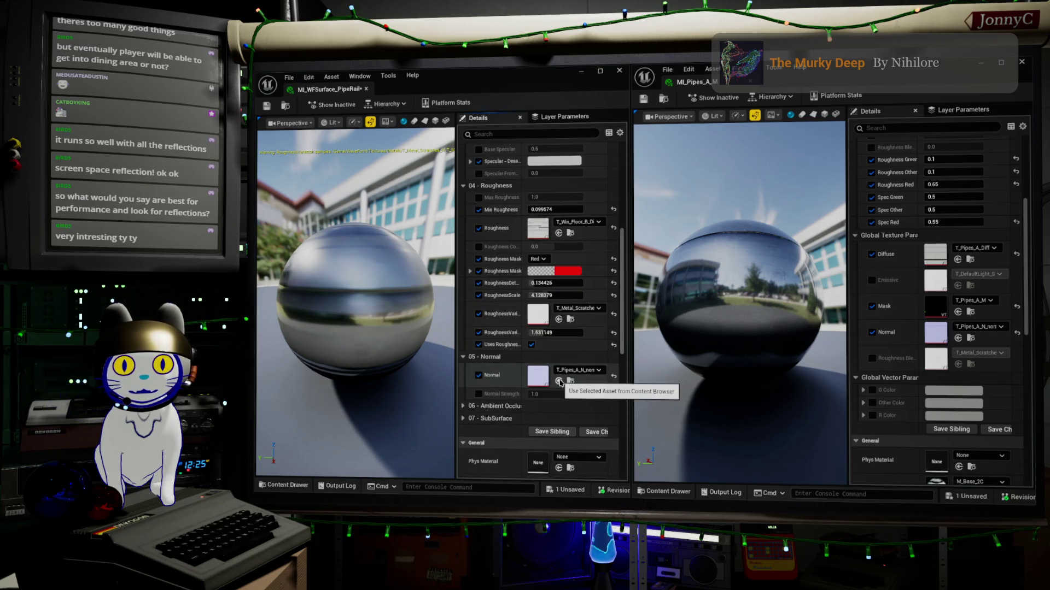
{"action": "left_click", "coordinate": [559, 381]}
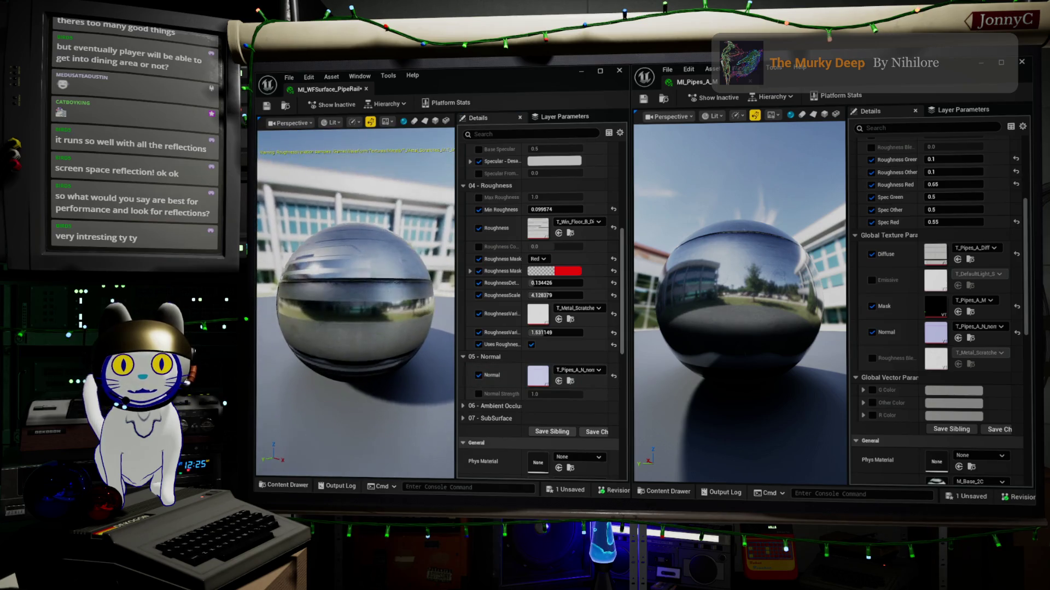
{"action": "left_click_drag", "start_coordinate": [768, 287], "coordinate": [706, 292]}
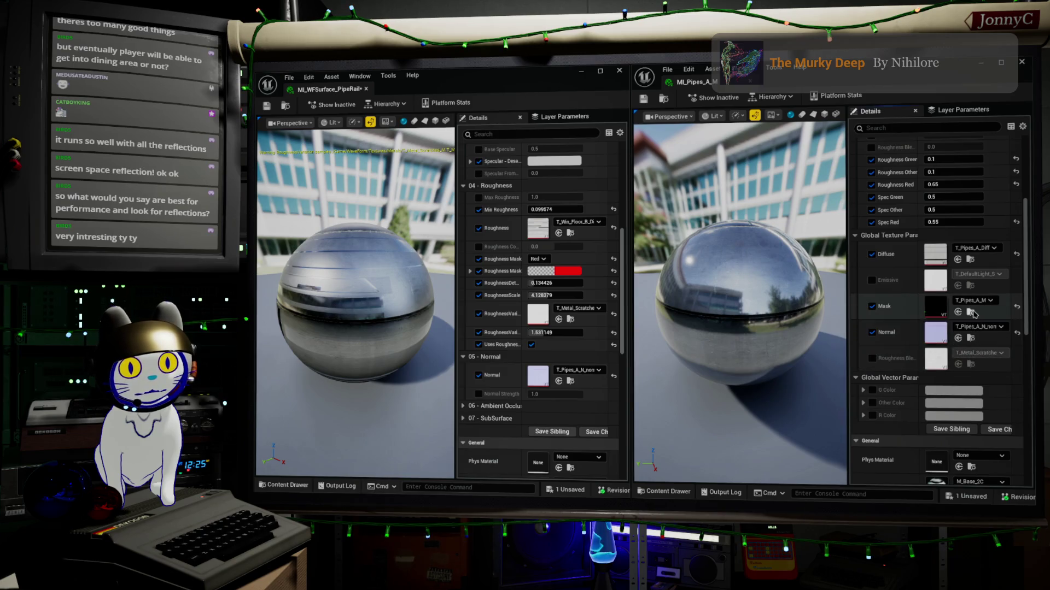
{"action": "left_click", "coordinate": [558, 320]}
{"action": "scroll", "coordinate": [566, 273], "scroll_direction": "up", "scroll_amount": 2}
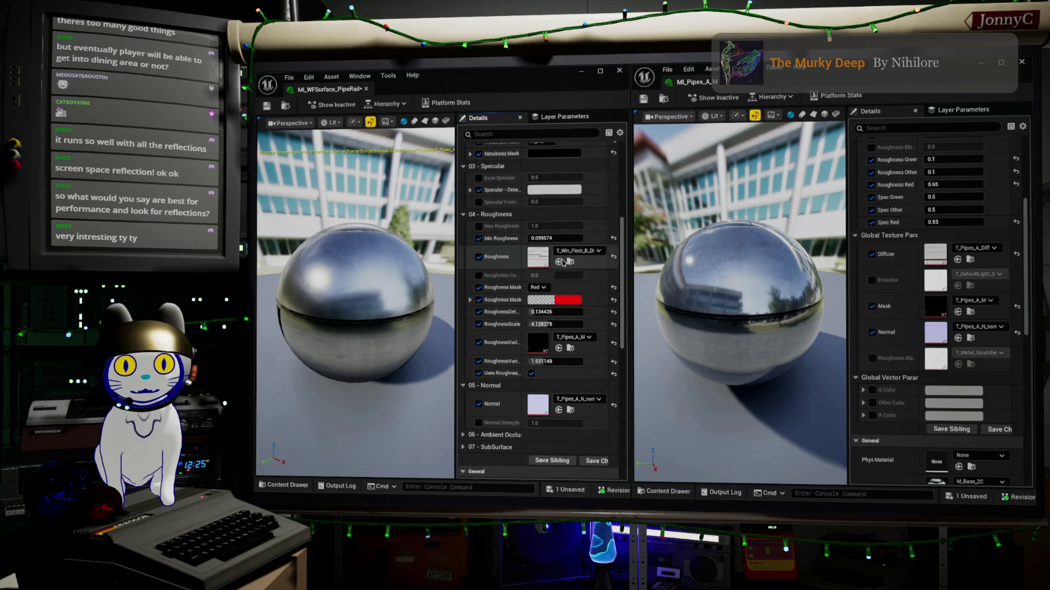
{"action": "left_click", "coordinate": [566, 263]}
Compare the PipeRail and Pipes preview spheres from above and the side, save PipeRail, and close Pipes.
{"action": "left_click_drag", "start_coordinate": [385, 320], "coordinate": [331, 323]}
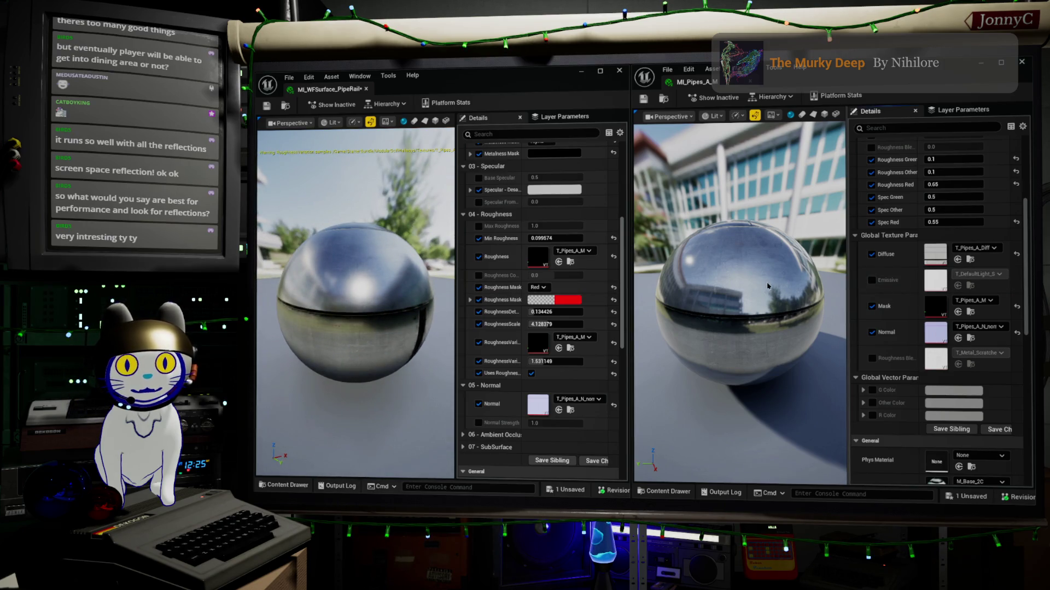
{"action": "left_click_drag", "start_coordinate": [731, 293], "coordinate": [730, 350]}
{"action": "mouse_move", "coordinate": [355, 295]}
{"action": "left_mouse_down"}
{"action": "mouse_move", "coordinate": [355, 350]}
{"action": "mouse_move", "coordinate": [355, 301]}
{"action": "left_mouse_up"}
{"action": "left_click_drag", "start_coordinate": [760, 328], "coordinate": [760, 290]}
{"action": "left_click_drag", "start_coordinate": [367, 232], "coordinate": [366, 265]}
{"action": "left_click_drag", "start_coordinate": [725, 230], "coordinate": [725, 268]}
{"action": "left_click_drag", "start_coordinate": [366, 327], "coordinate": [366, 303]}
{"action": "left_click", "coordinate": [267, 106]}
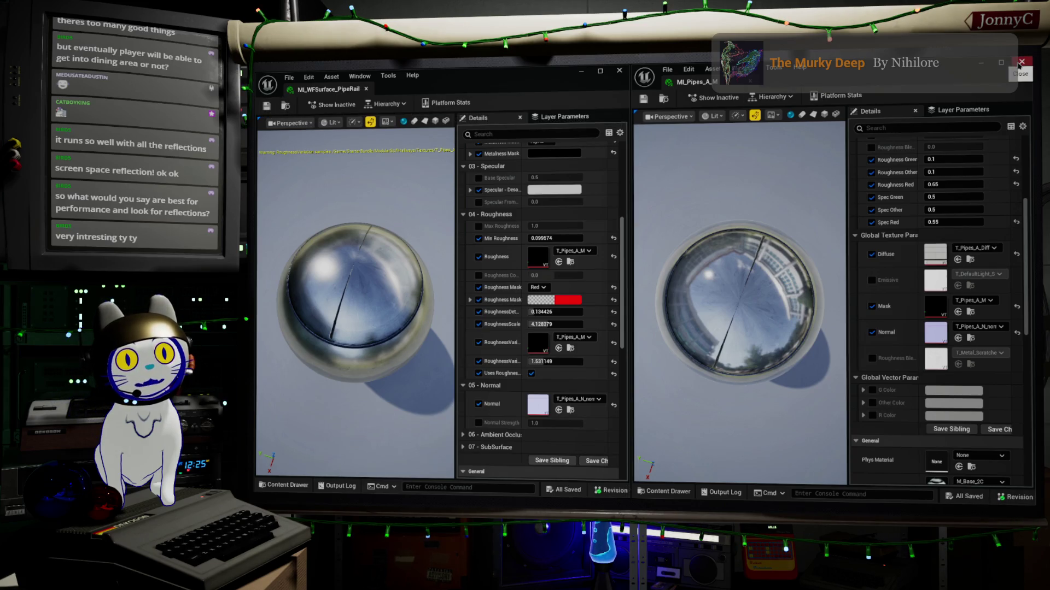
{"action": "left_click", "coordinate": [1021, 66]}
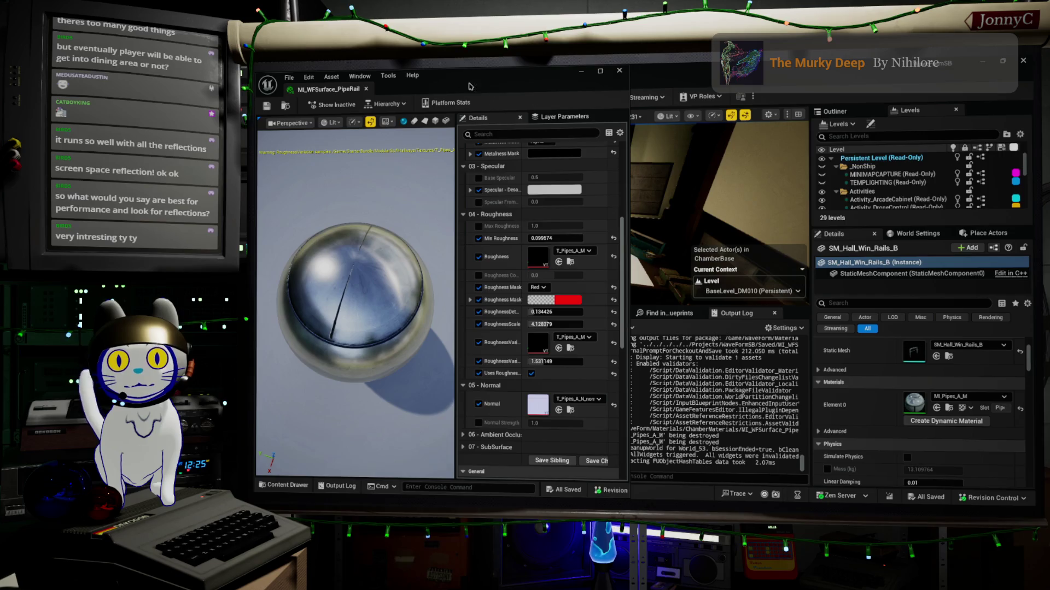
Select all four rail actors using MI_Pipes_A_M and browse to MI_WFSurface_PipeRail in ChamberMaterials.
{"action": "mouse_move", "coordinate": [556, 75]}
{"action": "left_mouse_down"}
{"action": "mouse_move", "coordinate": [770, 102]}
{"action": "mouse_move", "coordinate": [881, 171]}
{"action": "mouse_move", "coordinate": [842, 171]}
{"action": "left_mouse_up"}
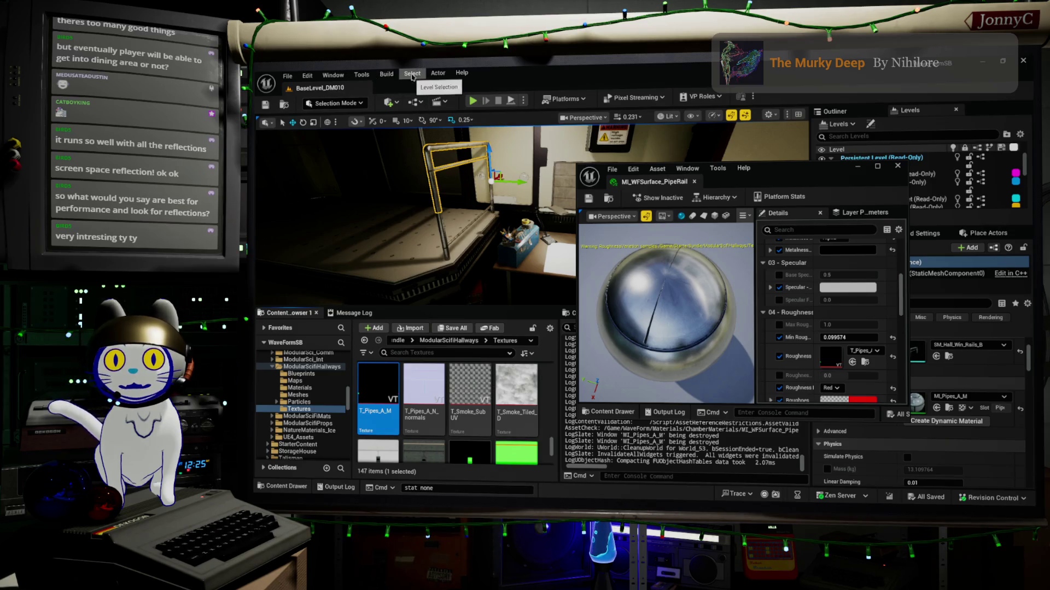
{"action": "left_click", "coordinate": [414, 73]}
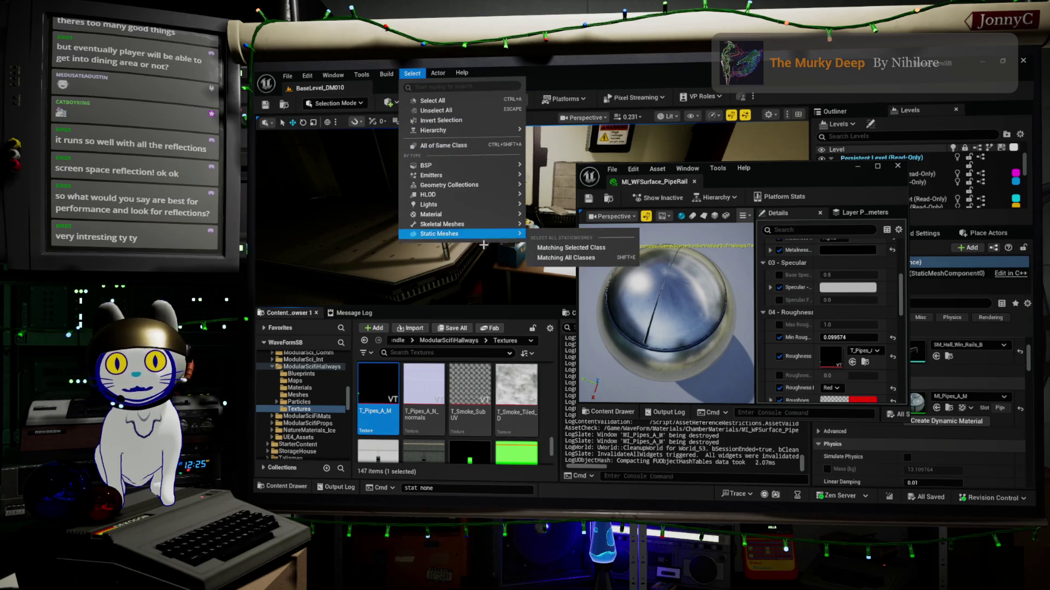
{"action": "mouse_move", "coordinate": [457, 216]}
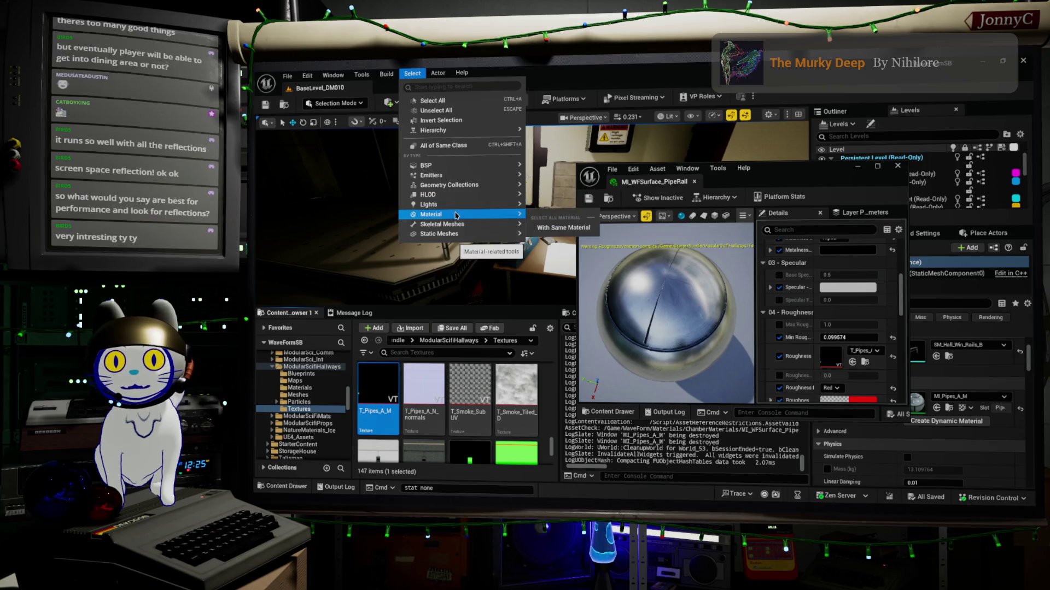
{"action": "left_click", "coordinate": [548, 226]}
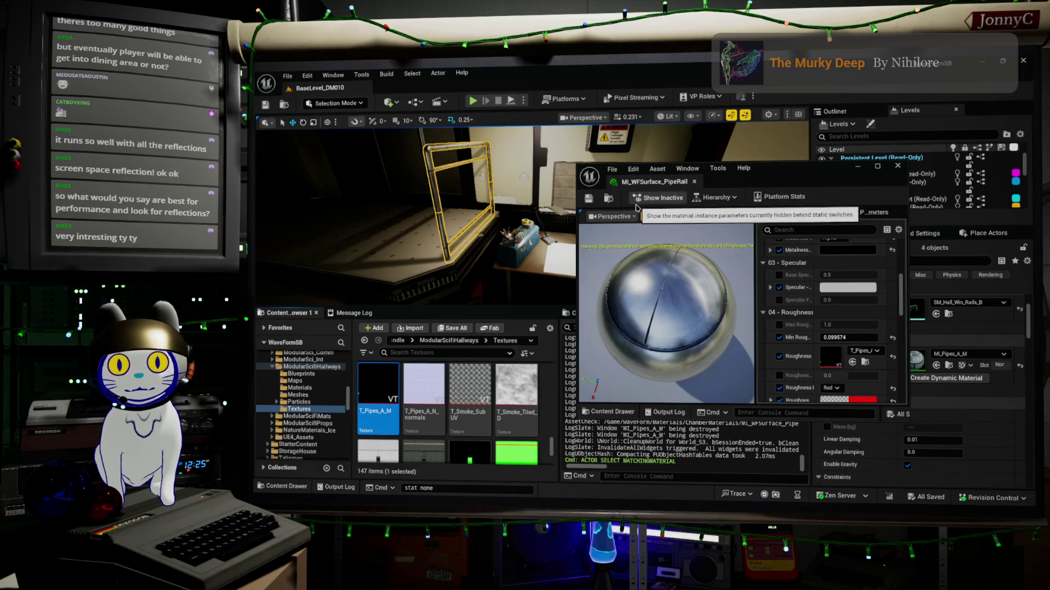
{"action": "left_click", "coordinate": [610, 199]}
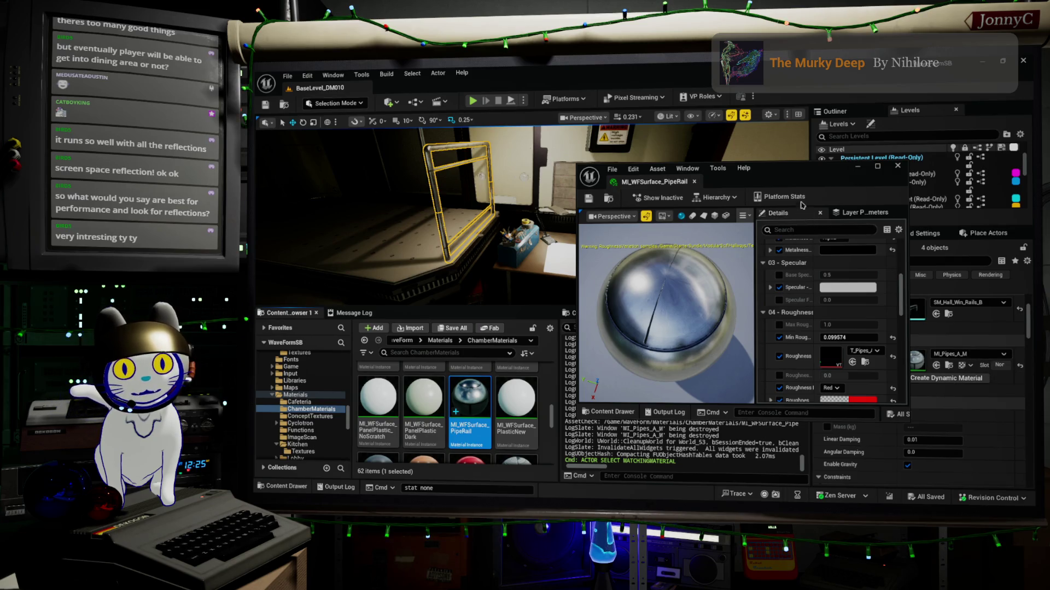
{"action": "left_click_drag", "start_coordinate": [804, 172], "coordinate": [663, 209]}
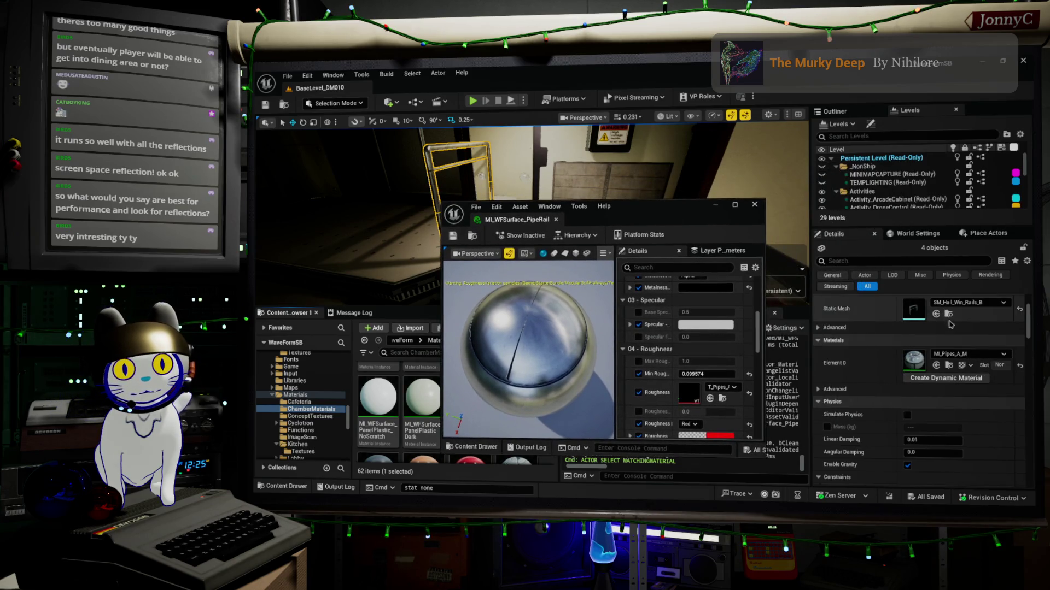
Assign MI_WFSurface_PipeRail to Element 0 of the four rails, save, and fly the camera to the pipes.
{"action": "left_click", "coordinate": [937, 366]}
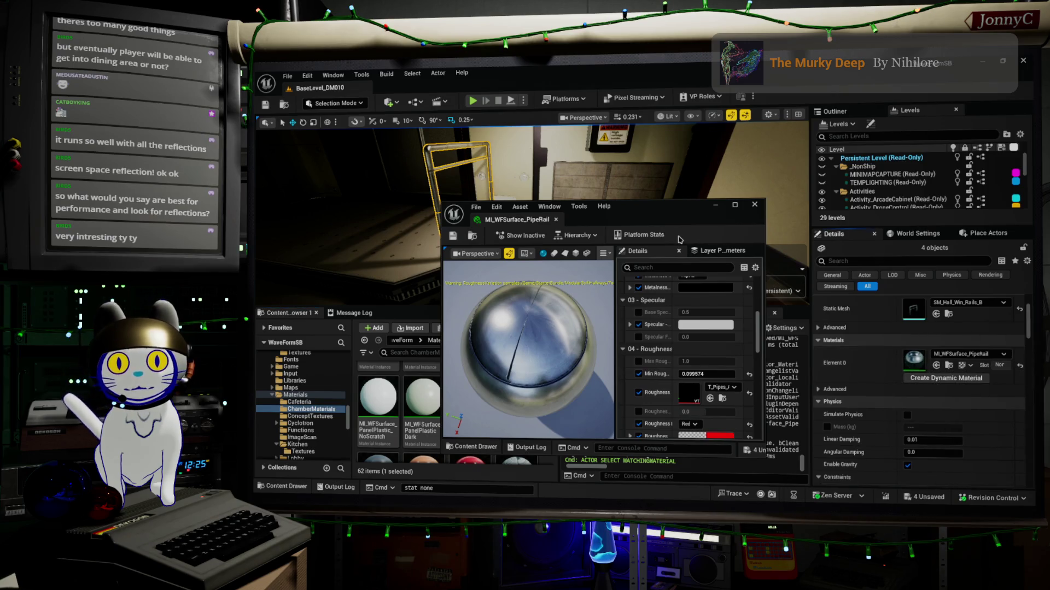
{"action": "left_click", "coordinate": [453, 239]}
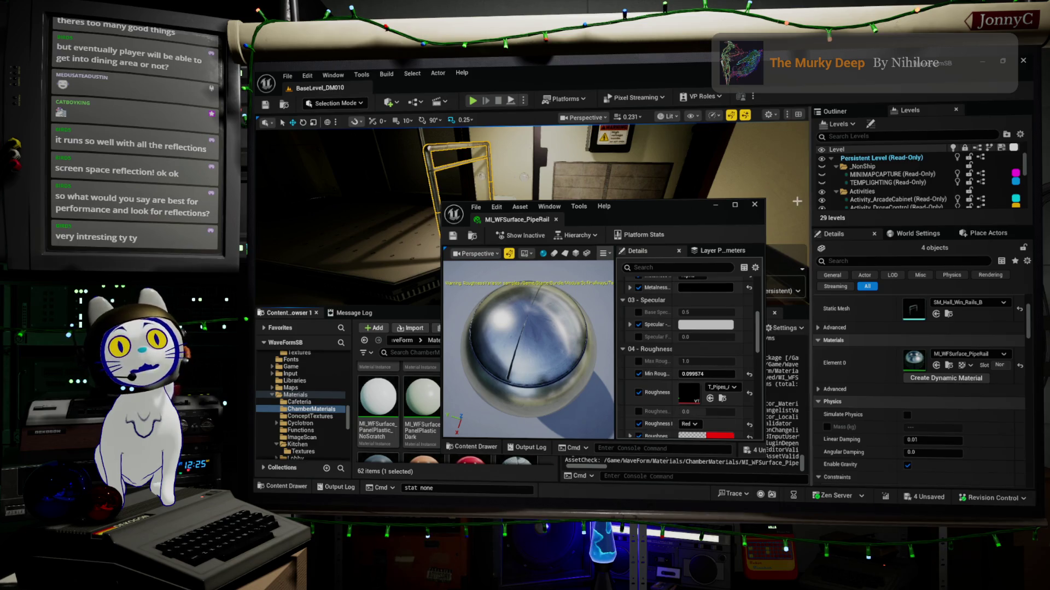
{"action": "left_click_drag", "start_coordinate": [686, 207], "coordinate": [854, 194]}
{"action": "mouse_move", "coordinate": [484, 205]}
{"action": "left_mouse_down"}
{"action": "mouse_move", "coordinate": [393, 203]}
{"action": "mouse_move", "coordinate": [419, 215]}
{"action": "mouse_move", "coordinate": [255, 243]}
{"action": "left_mouse_up"}
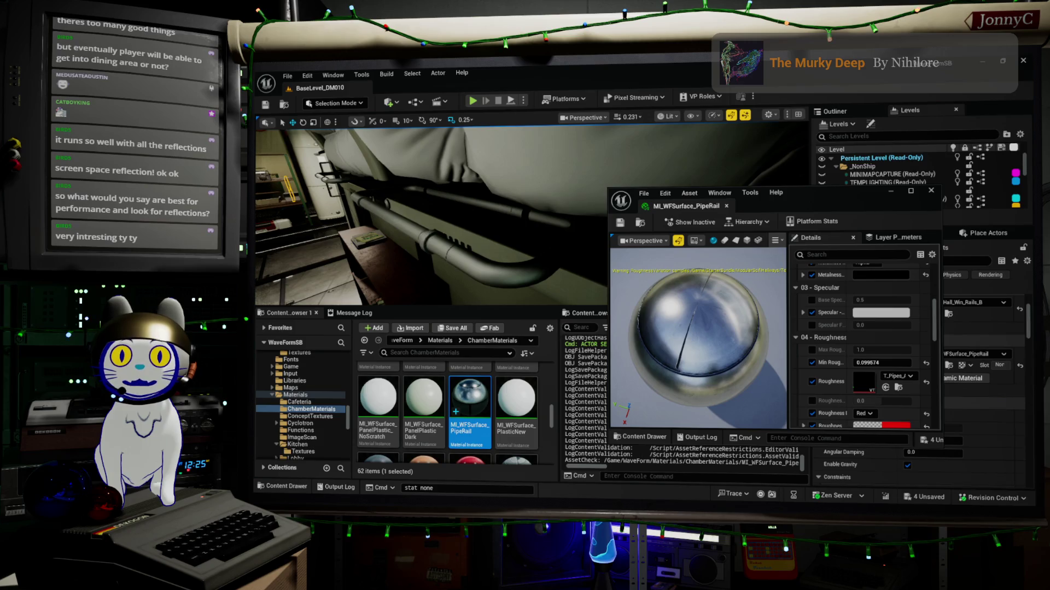
{"action": "left_click", "coordinate": [426, 239]}
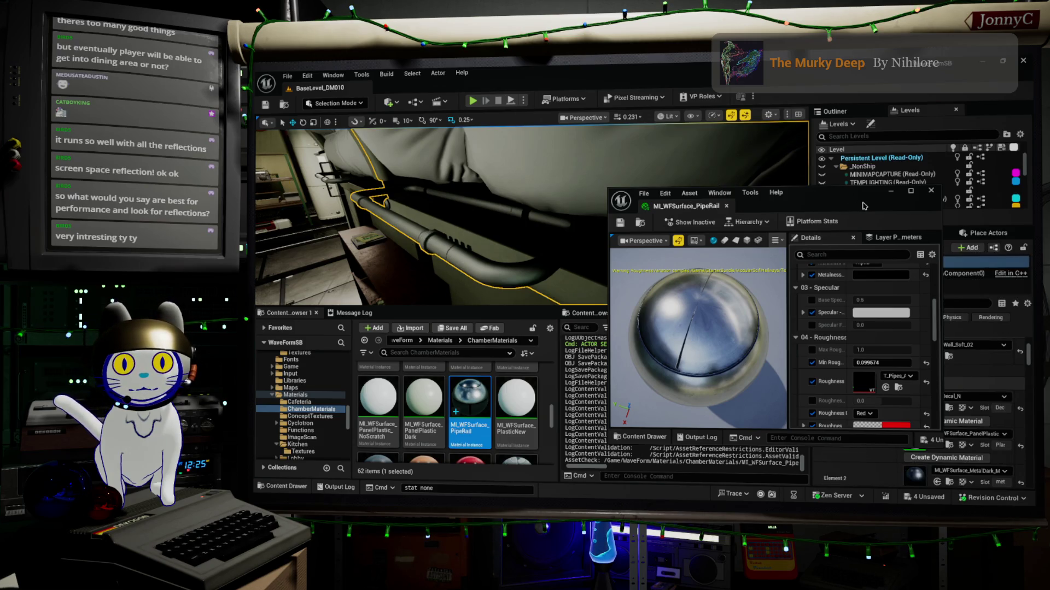
{"action": "left_click_drag", "start_coordinate": [816, 200], "coordinate": [559, 327]}
{"action": "scroll", "coordinate": [974, 440], "scroll_direction": "down", "scroll_amount": 2}
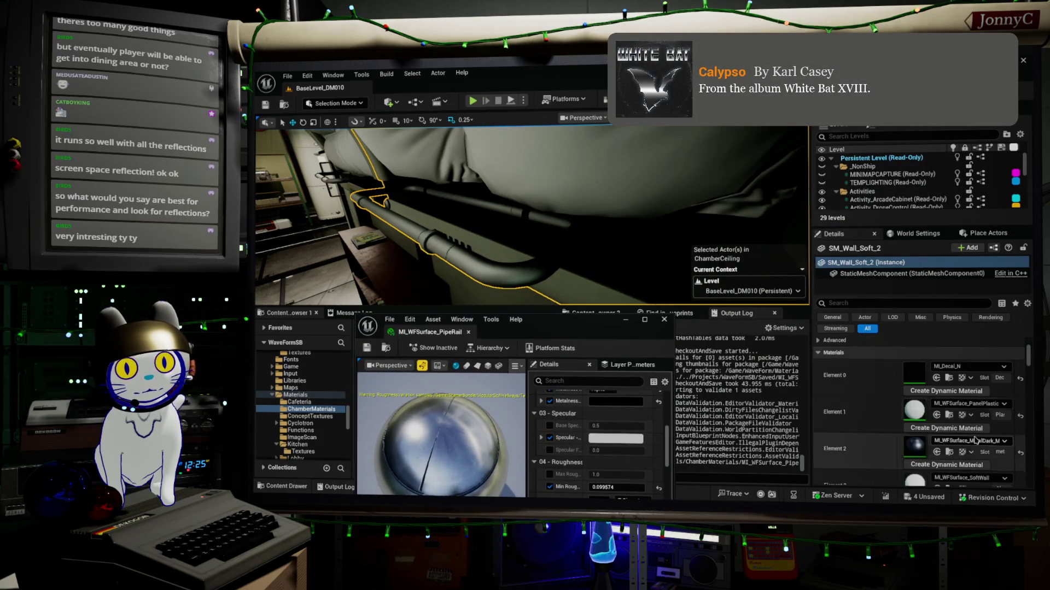
{"action": "scroll", "coordinate": [974, 440], "scroll_direction": "down", "scroll_amount": 2}
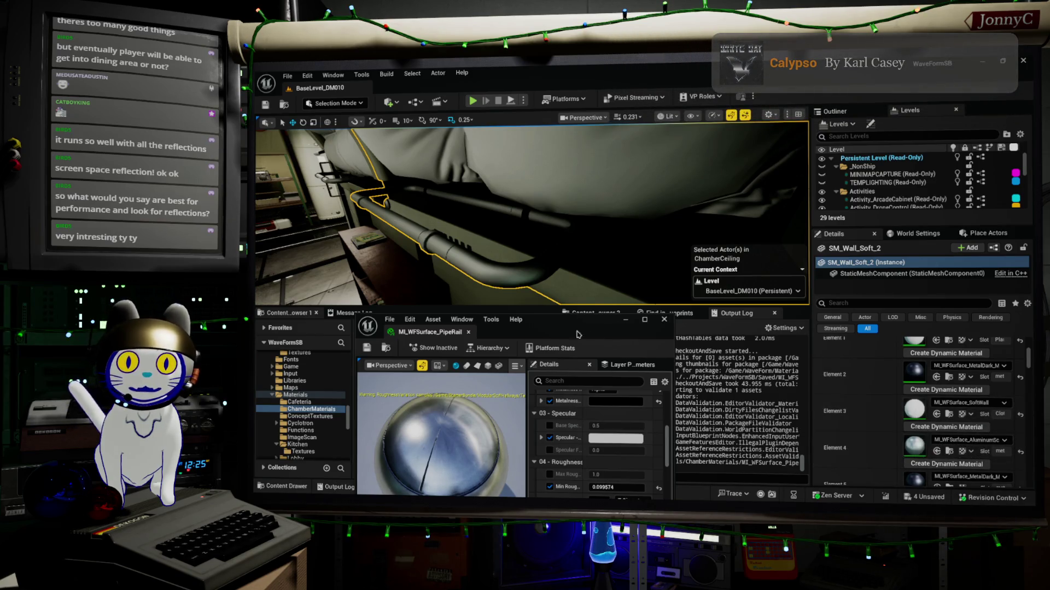
{"action": "left_click_drag", "start_coordinate": [531, 216], "coordinate": [490, 227]}
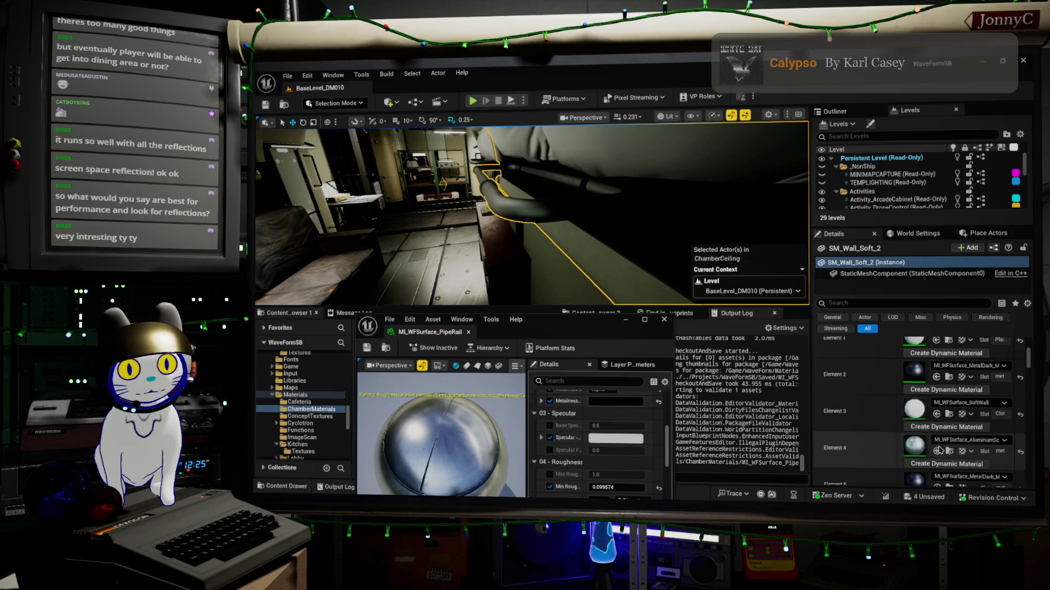
{"action": "left_click", "coordinate": [1020, 452]}
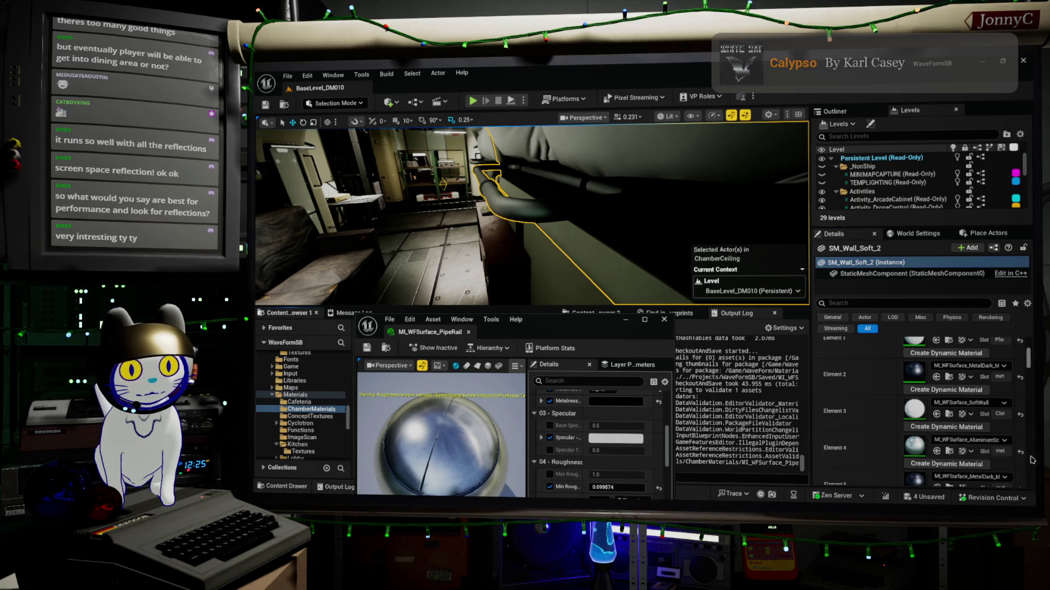
{"action": "left_click_drag", "start_coordinate": [531, 219], "coordinate": [473, 226]}
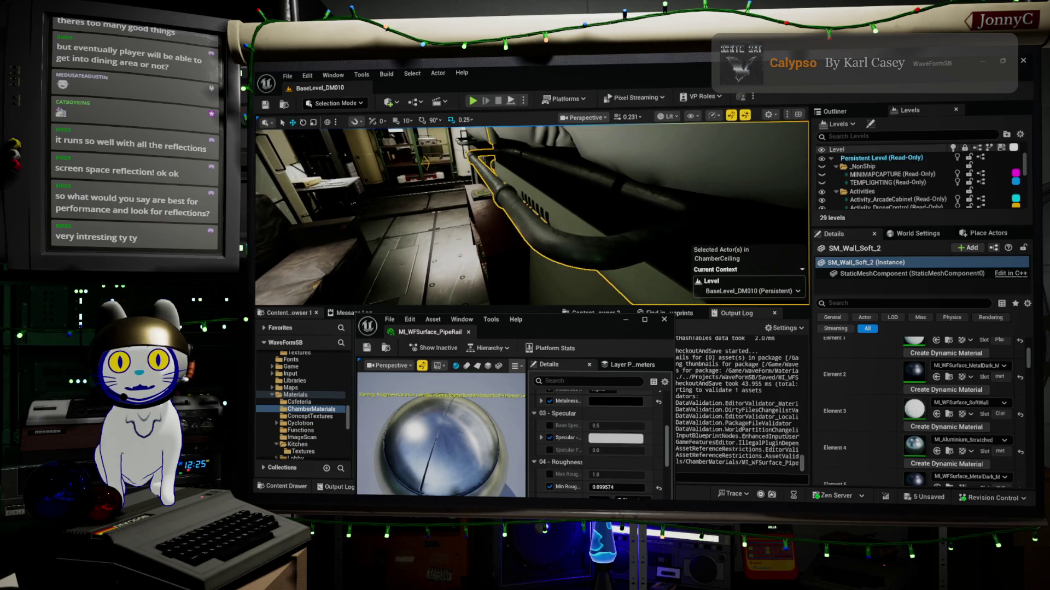
{"action": "left_click", "coordinate": [936, 451]}
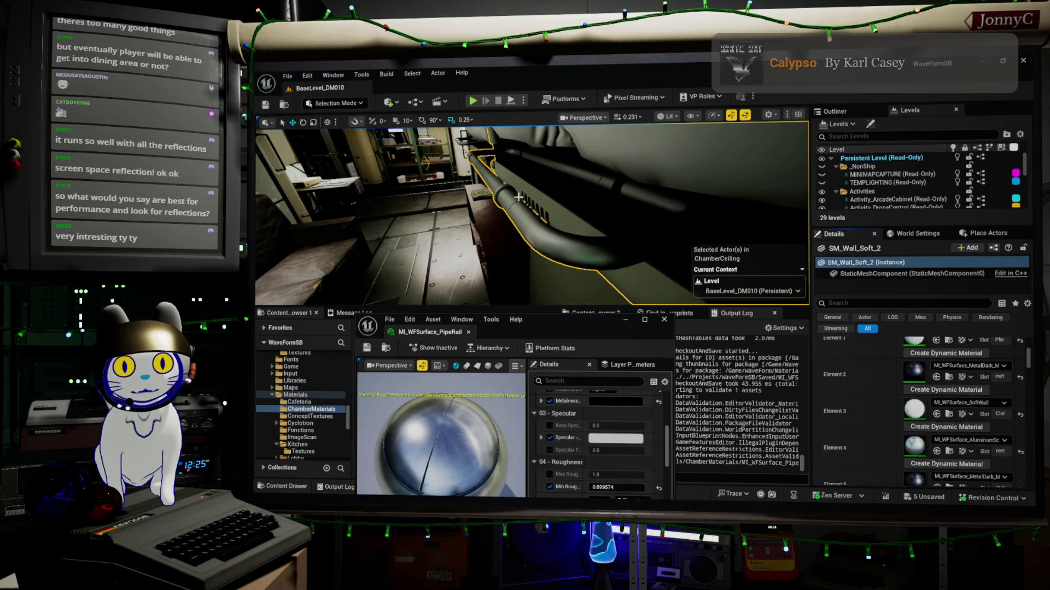
{"action": "mouse_move", "coordinate": [473, 226]}
{"action": "left_mouse_down"}
{"action": "mouse_move", "coordinate": [435, 235]}
{"action": "mouse_move", "coordinate": [478, 236]}
{"action": "mouse_move", "coordinate": [479, 257]}
{"action": "left_mouse_up"}
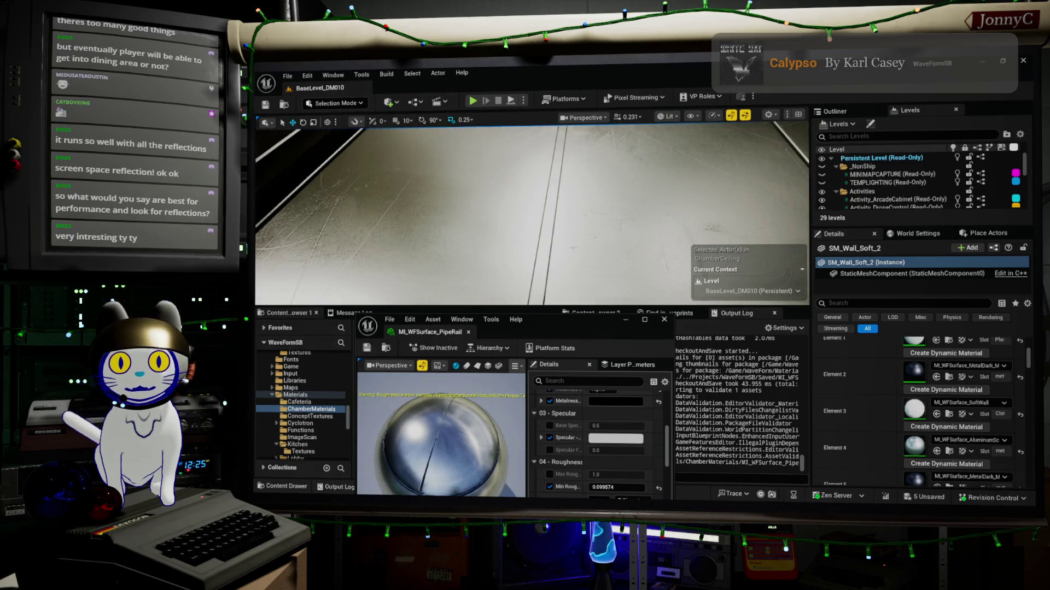
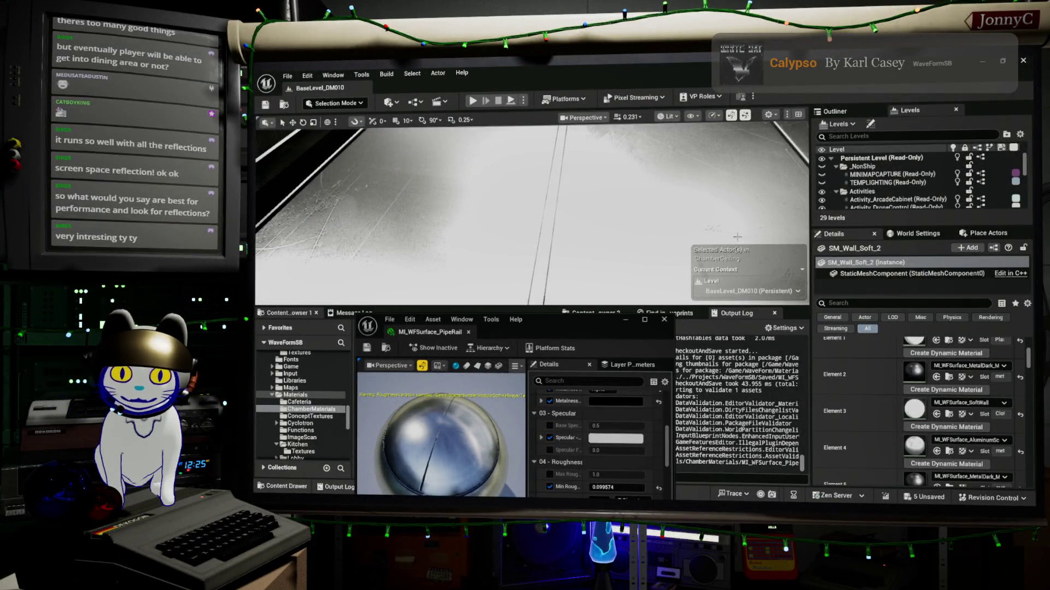
Close the Unreal editor and relaunch the project onto a fresh Untitled level.
{"action": "key", "text": "super+d"}
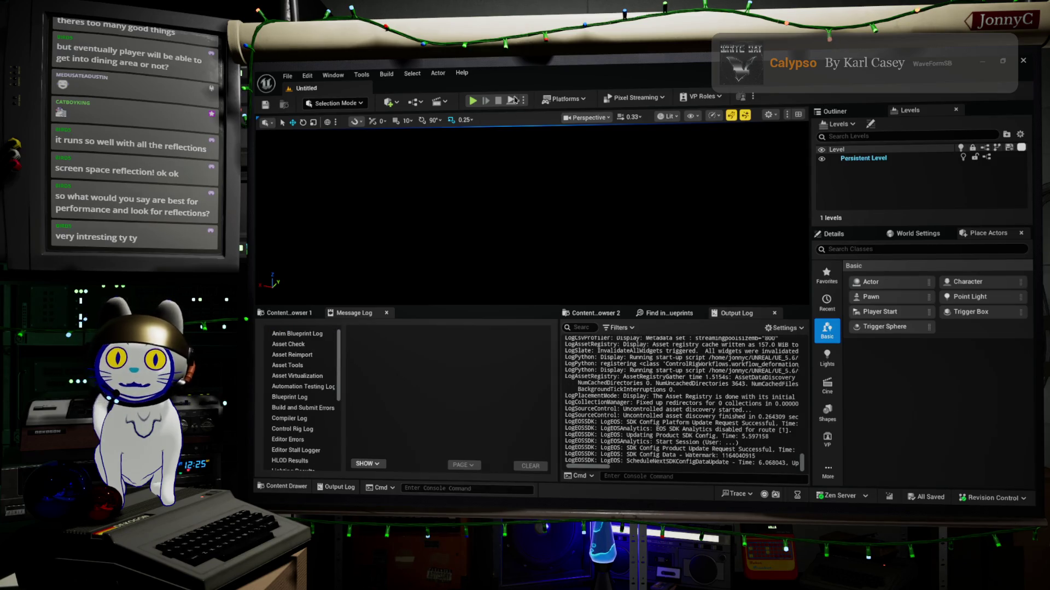
{"action": "left_click", "coordinate": [287, 76]}
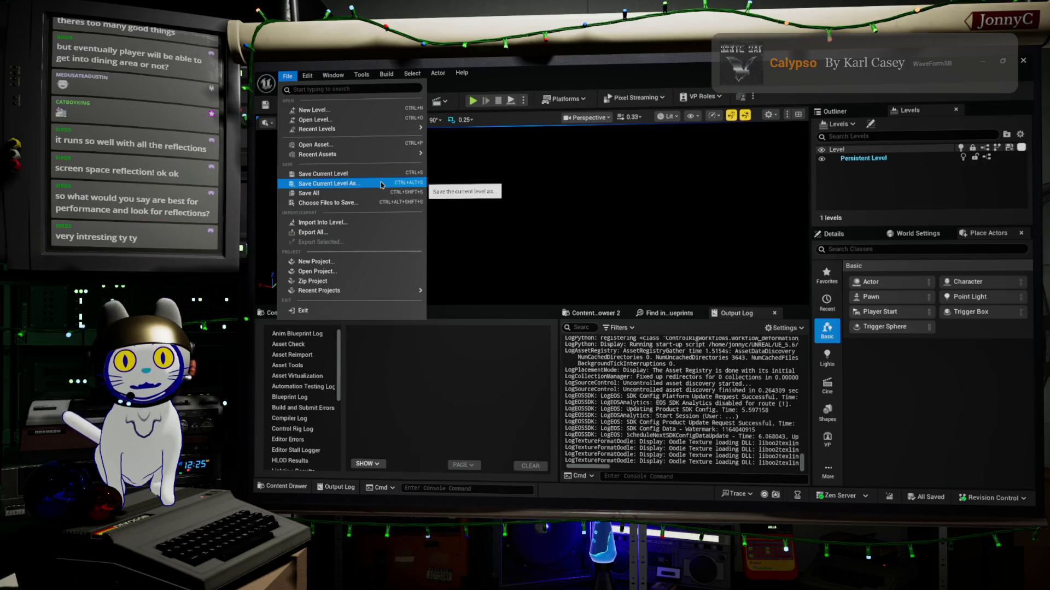
Load BaseLevel_DM010 from the File menu's Recent Levels list.
{"action": "mouse_move", "coordinate": [396, 131]}
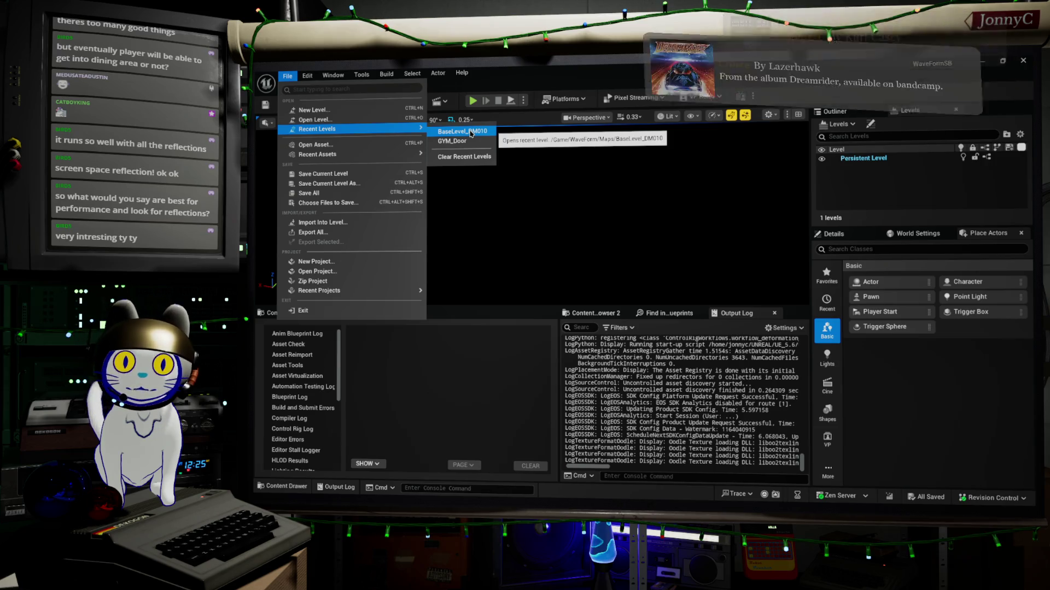
{"action": "left_click", "coordinate": [470, 133]}
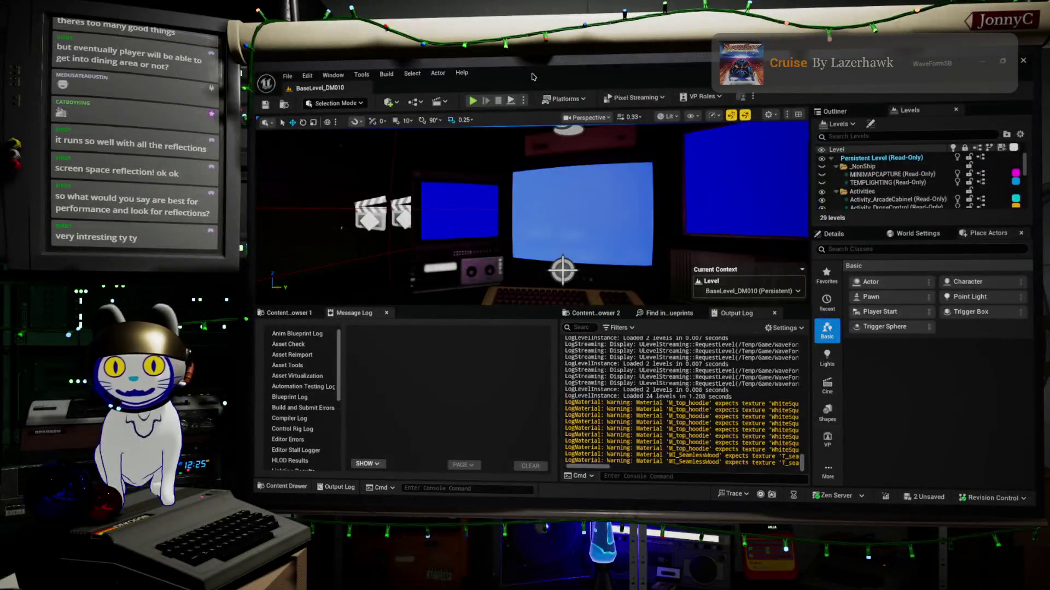
Fly to the SM_Hall_Win_Rails_B window railing, select and frame it, and show its Details.
{"action": "left_click_drag", "start_coordinate": [618, 218], "coordinate": [683, 222]}
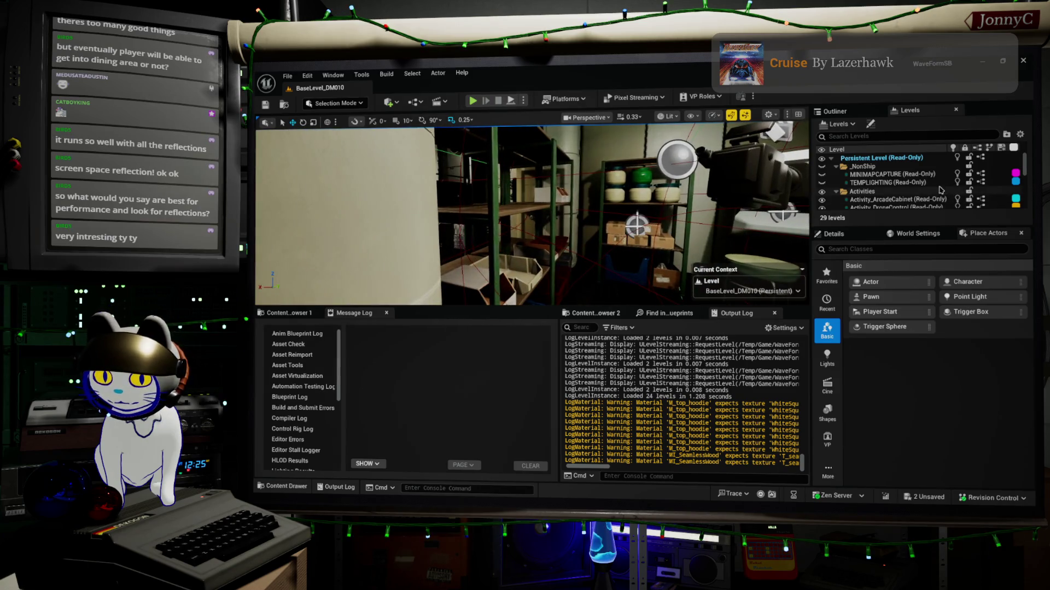
{"action": "key", "text": "F11"}
{"action": "mouse_move", "coordinate": [934, 189]}
{"action": "left_mouse_down"}
{"action": "mouse_move", "coordinate": [804, 189]}
{"action": "mouse_move", "coordinate": [904, 119]}
{"action": "left_mouse_up"}
{"action": "left_click", "coordinate": [706, 293]}
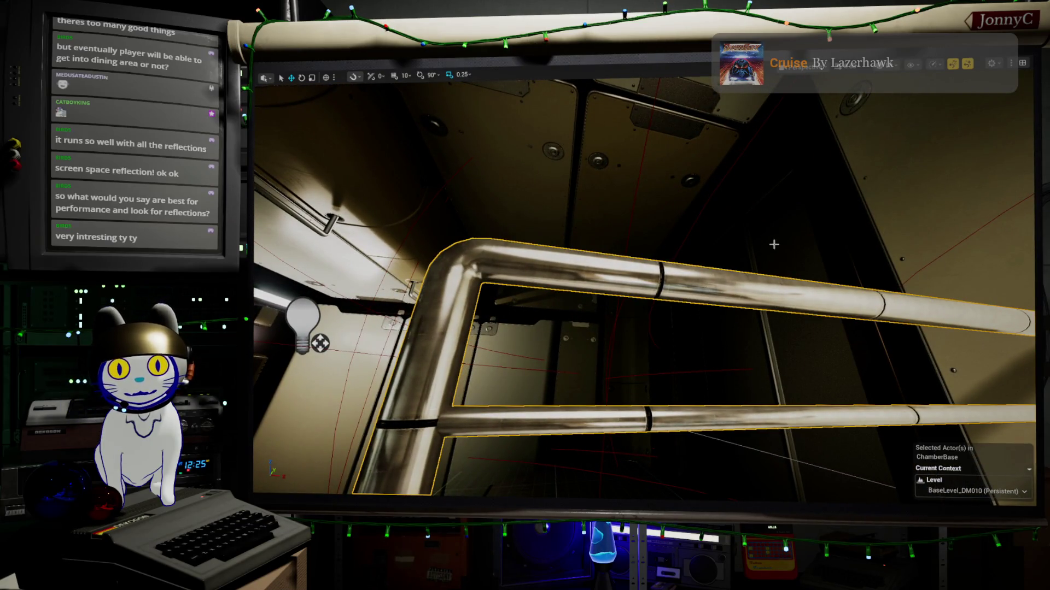
{"action": "key", "text": "f"}
{"action": "key", "text": "F11"}
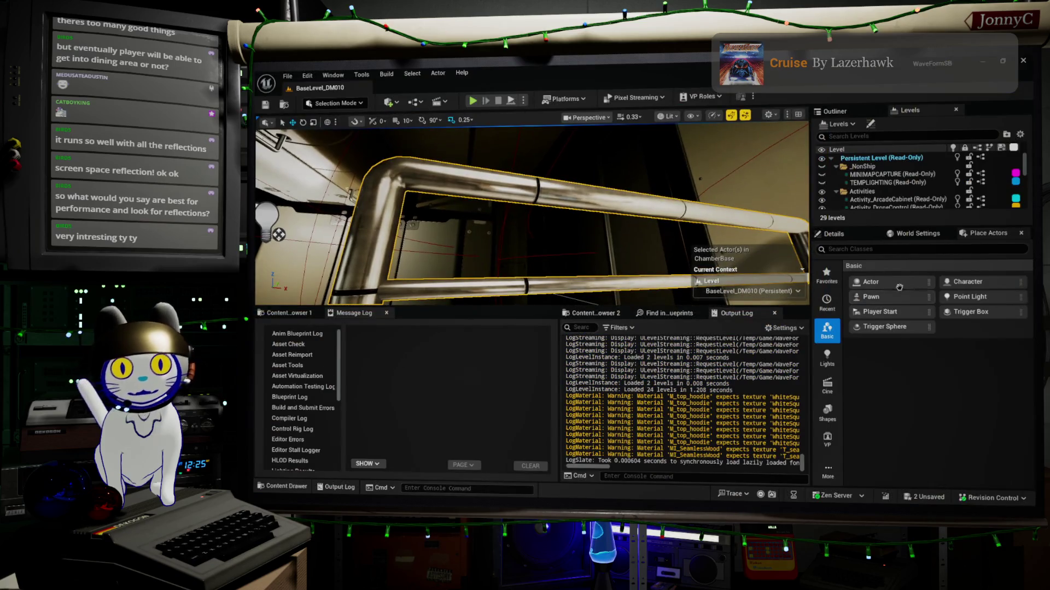
{"action": "left_click", "coordinate": [834, 234]}
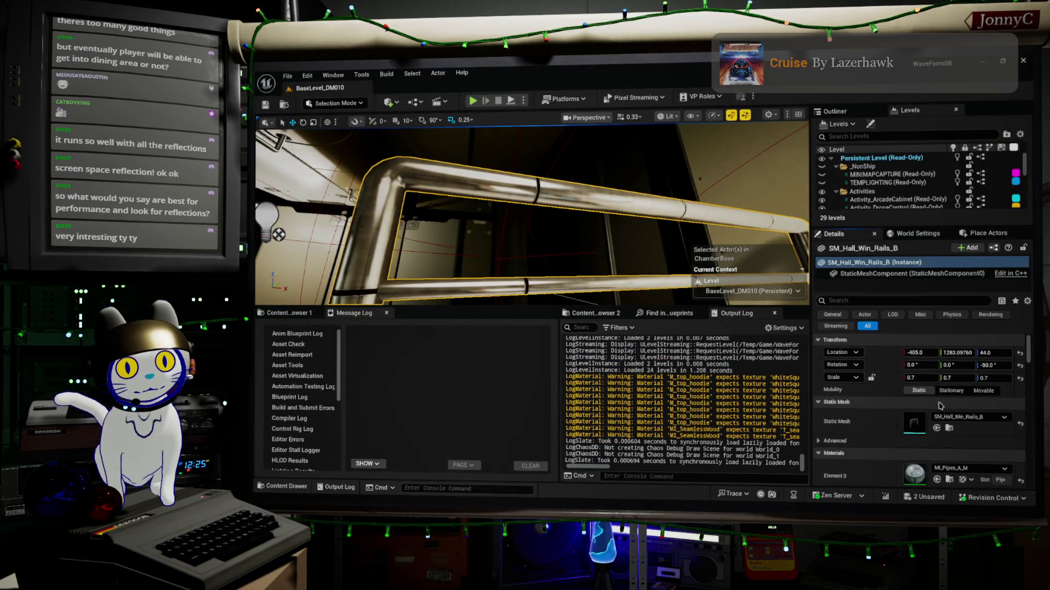
Open the Content Browser and expand the WaveForm folder.
{"action": "left_click", "coordinate": [289, 313]}
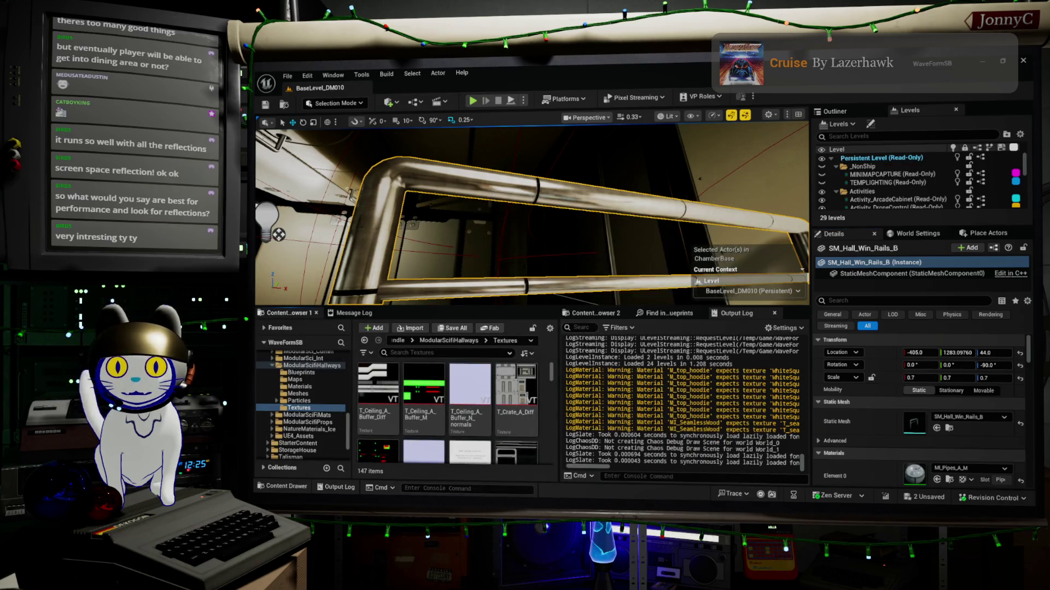
{"action": "key", "text": "f"}
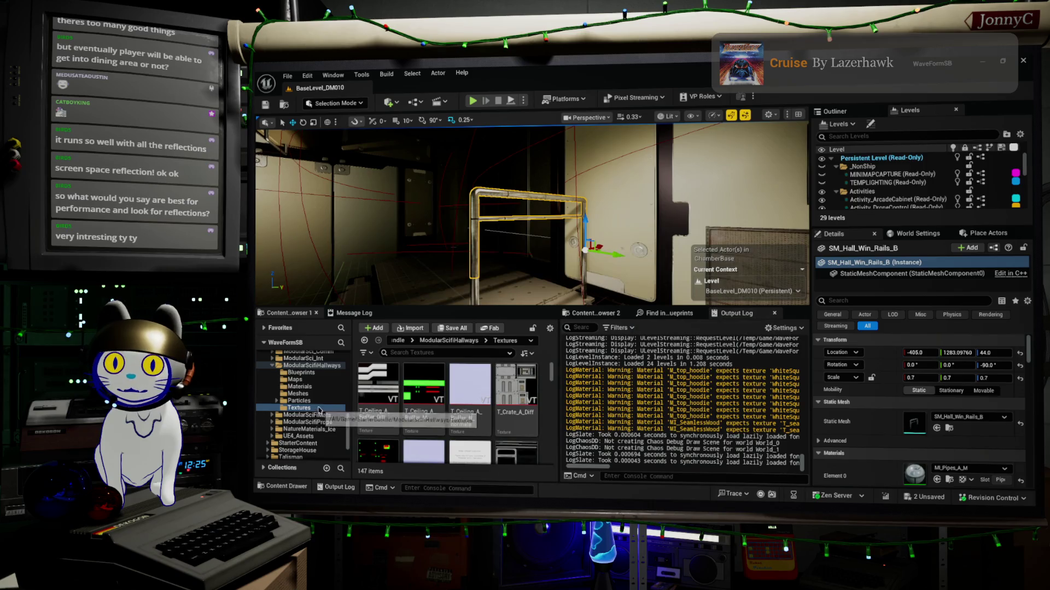
{"action": "scroll", "coordinate": [316, 405], "scroll_direction": "up", "scroll_amount": 3}
{"action": "scroll", "coordinate": [315, 392], "scroll_direction": "up", "scroll_amount": 2}
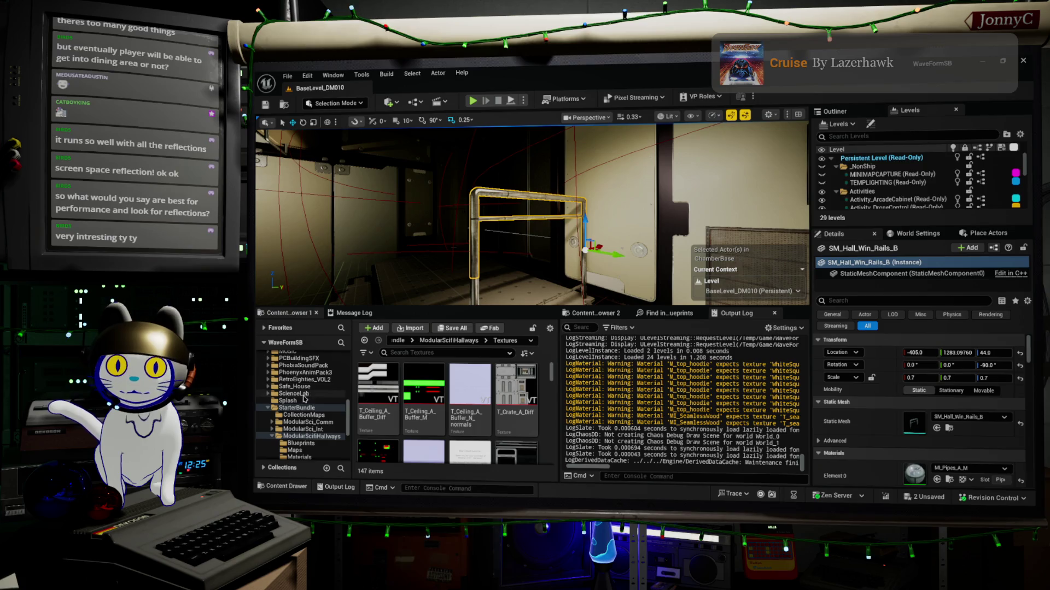
{"action": "scroll", "coordinate": [306, 404], "scroll_direction": "down", "scroll_amount": 1}
{"action": "scroll", "coordinate": [317, 421], "scroll_direction": "down", "scroll_amount": 5}
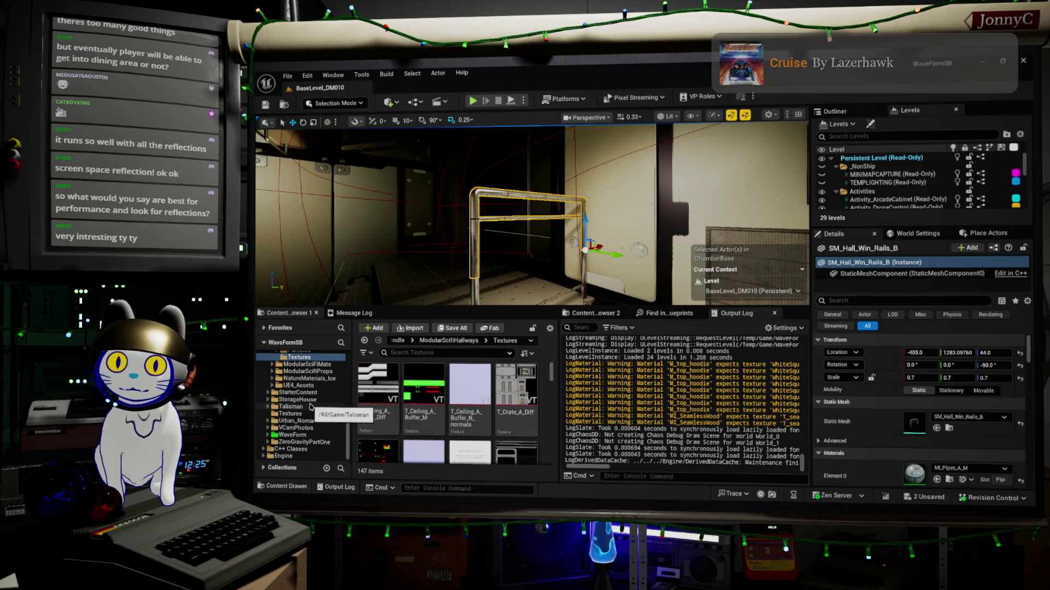
{"action": "left_click", "coordinate": [268, 435]}
{"action": "scroll", "coordinate": [286, 439], "scroll_direction": "down", "scroll_amount": 1}
{"action": "scroll", "coordinate": [288, 439], "scroll_direction": "down", "scroll_amount": 1}
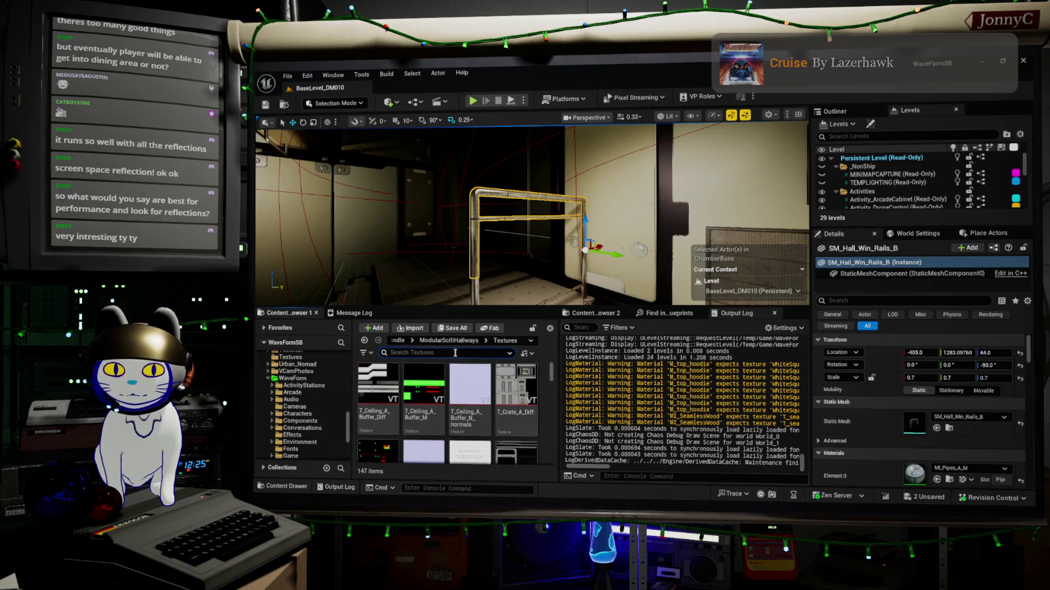
Search 'pipe' within WaveForm and select the MI_WFSurface_PipeRail material instance.
{"action": "type", "text": "rail"}
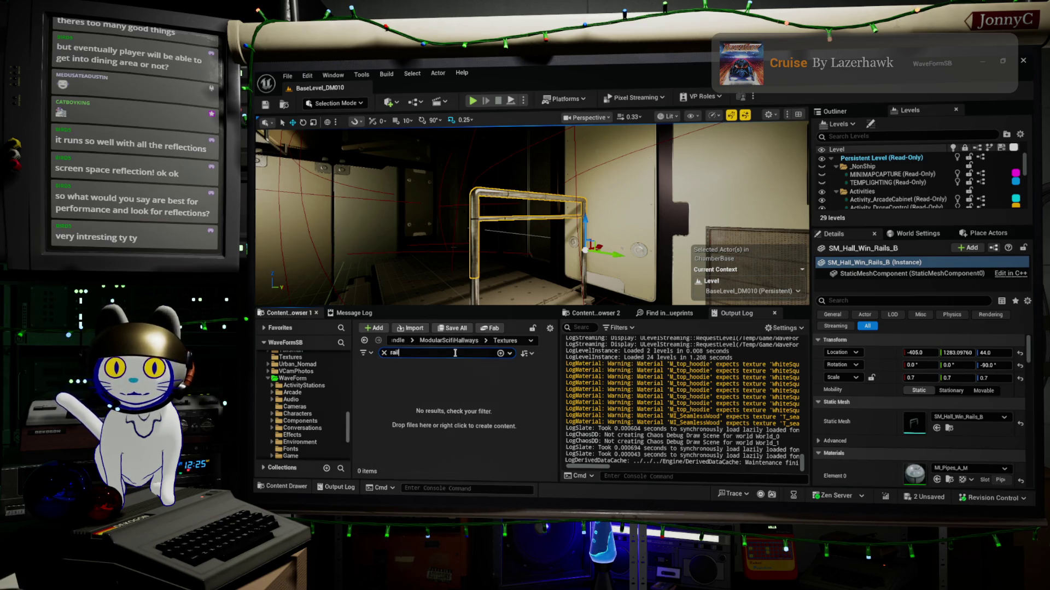
{"action": "key", "text": "BackSpace"}
{"action": "key", "text": "BackSpace"}
{"action": "type", "text": "pipe"}
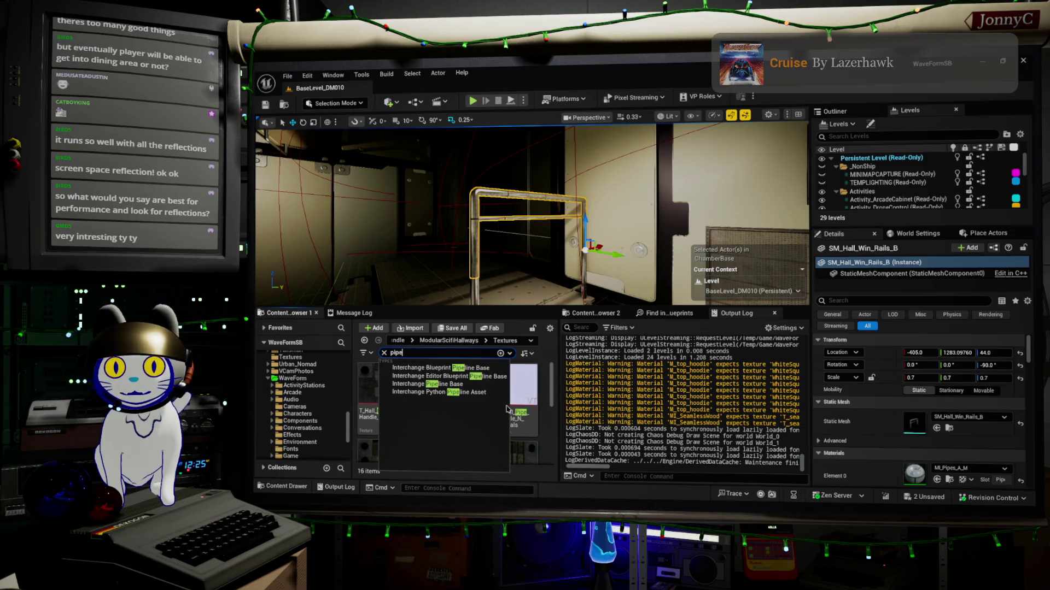
{"action": "left_click", "coordinate": [317, 379]}
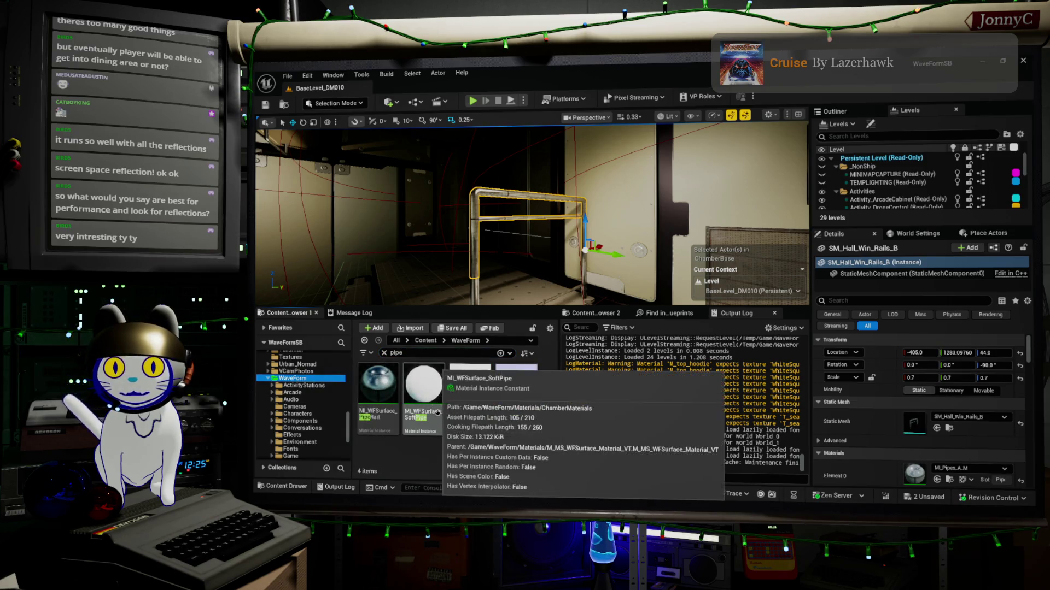
{"action": "left_click", "coordinate": [378, 389]}
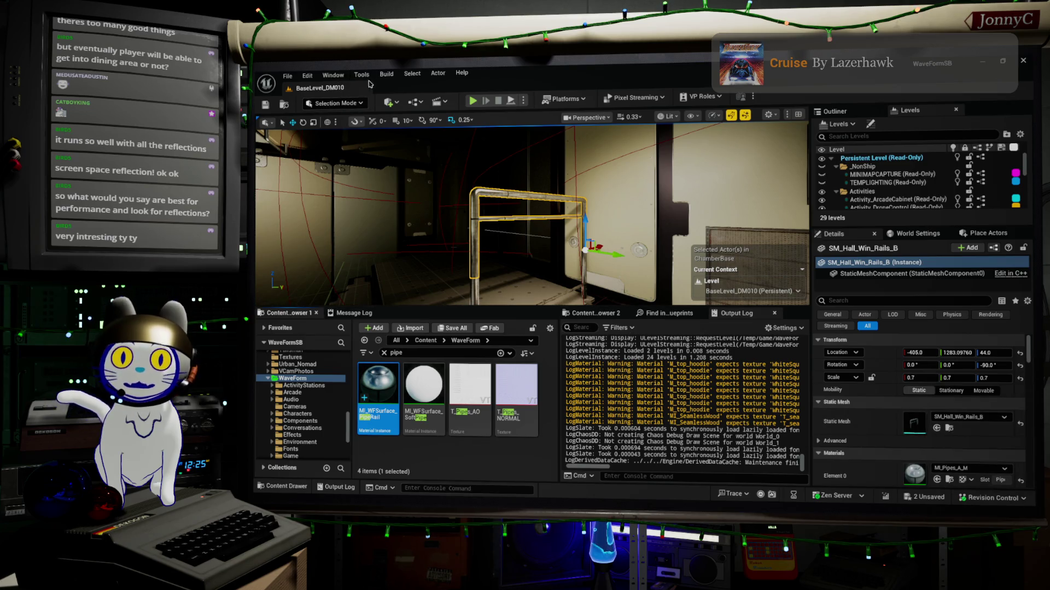
{"action": "left_click", "coordinate": [412, 73]}
Select all actors sharing MI_Pipes_A_M and assign MI_WFSurface_PipeRail to their Element 0.
{"action": "mouse_move", "coordinate": [454, 185]}
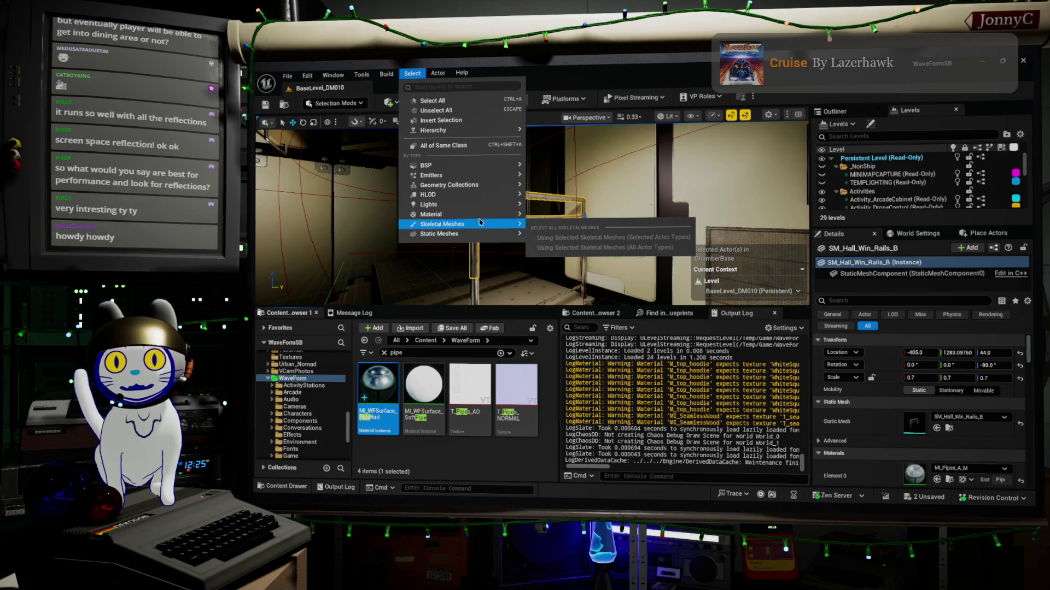
{"action": "mouse_move", "coordinate": [511, 219]}
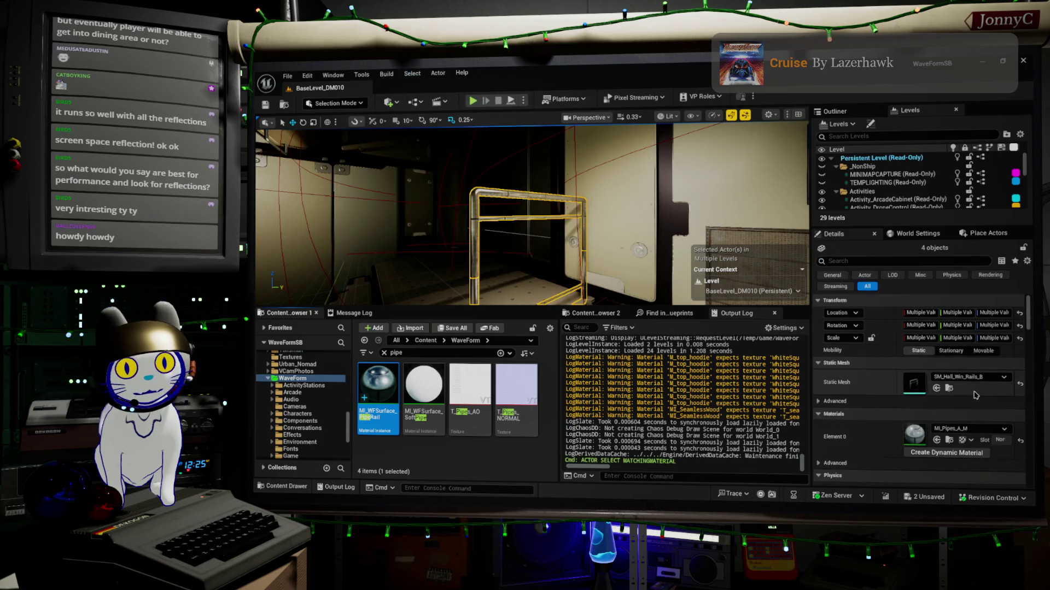
{"action": "left_click", "coordinate": [936, 440]}
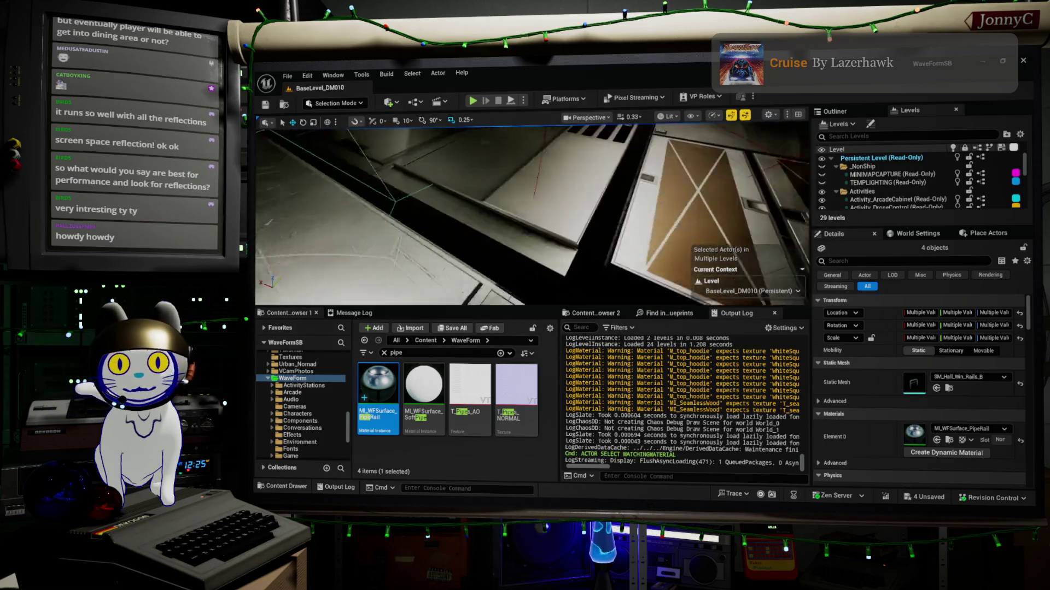
{"action": "key", "text": "f"}
{"action": "key", "text": "f"}
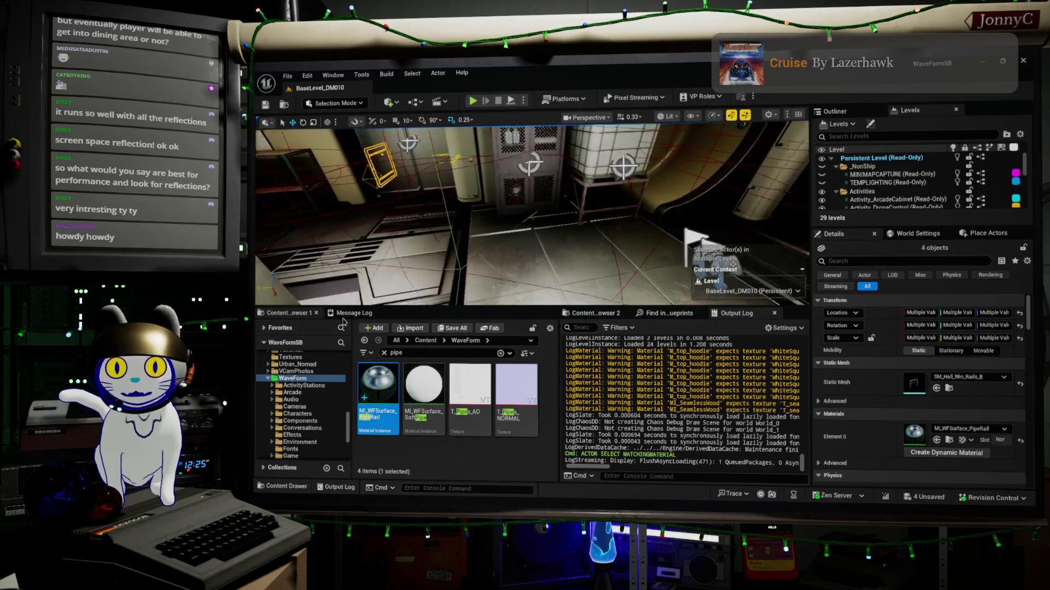
Use File > Save All to save every unsaved level and asset change.
{"action": "left_click", "coordinate": [289, 81]}
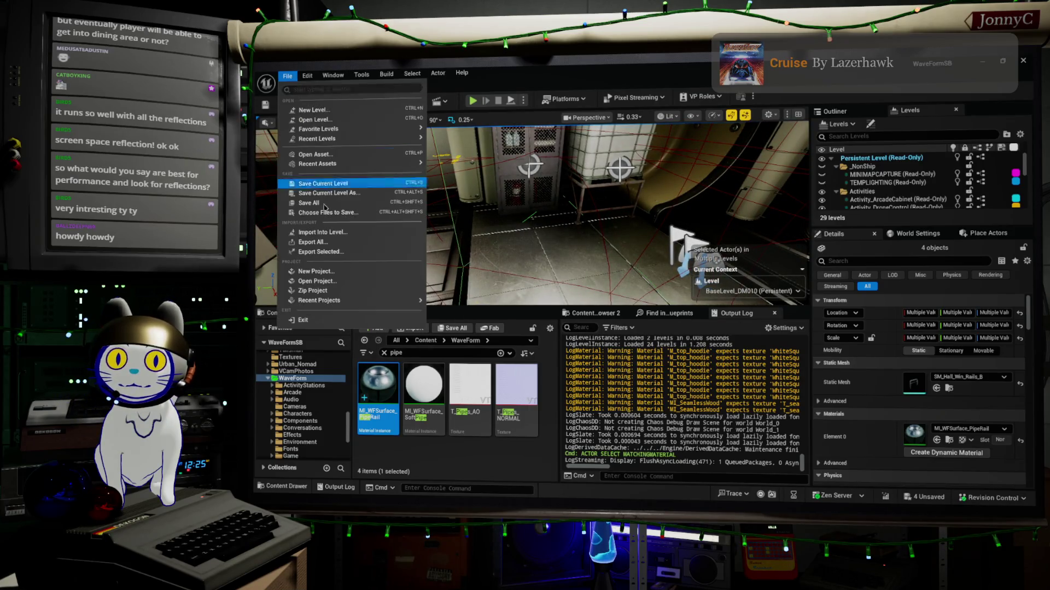
{"action": "left_click", "coordinate": [298, 163]}
{"action": "left_click", "coordinate": [287, 76]}
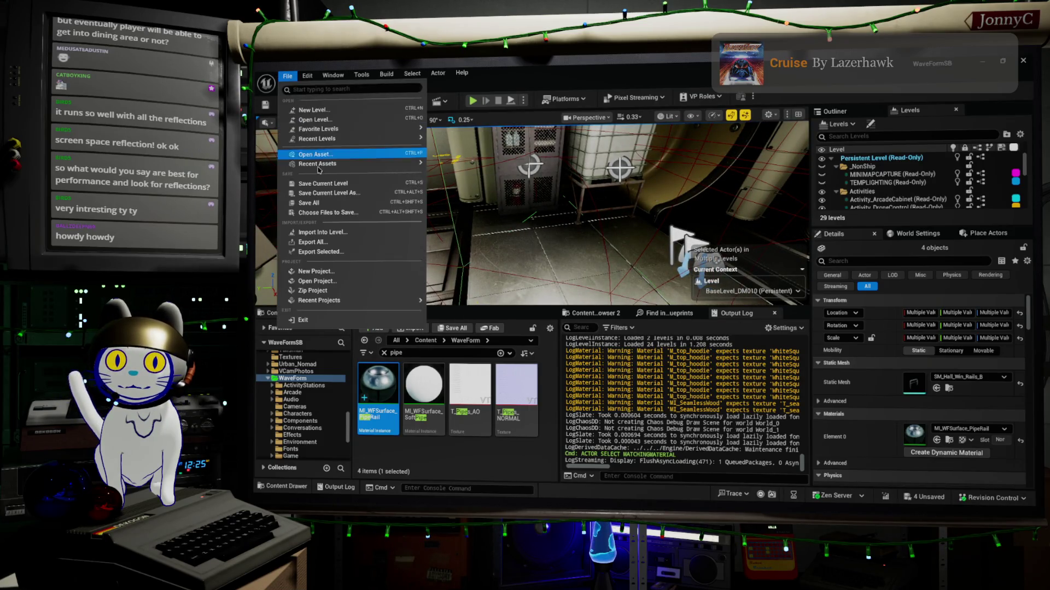
{"action": "left_click", "coordinate": [326, 203]}
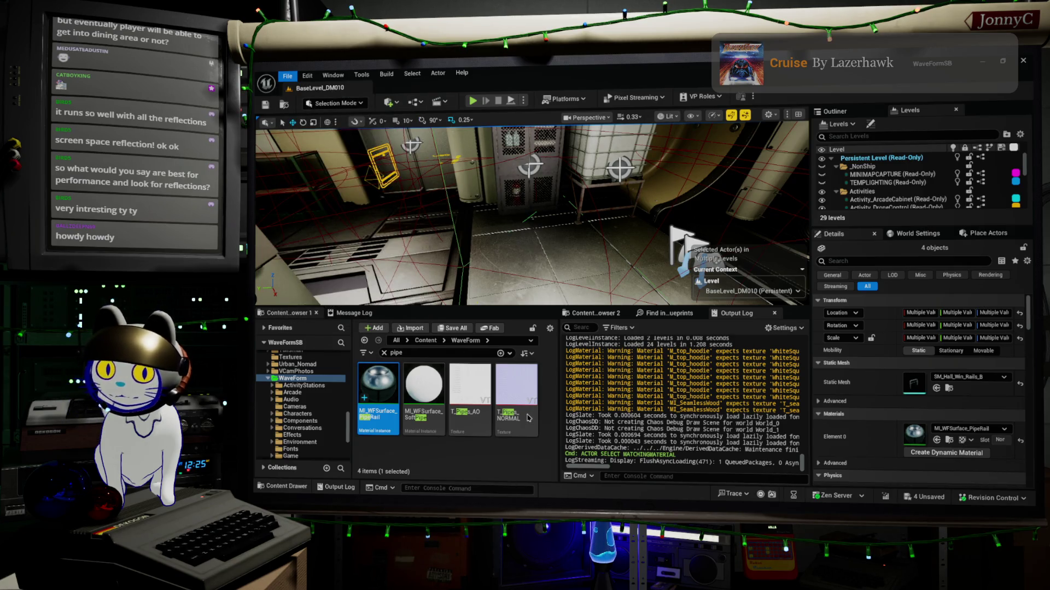
{"action": "mouse_move", "coordinate": [449, 433]}
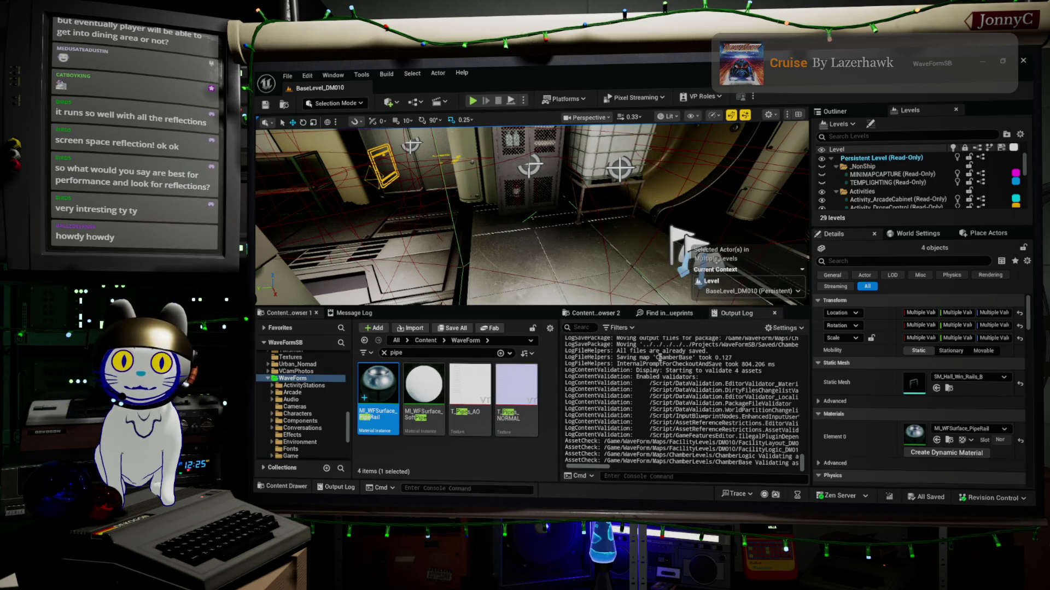
{"action": "left_click_drag", "start_coordinate": [559, 326], "coordinate": [615, 326]}
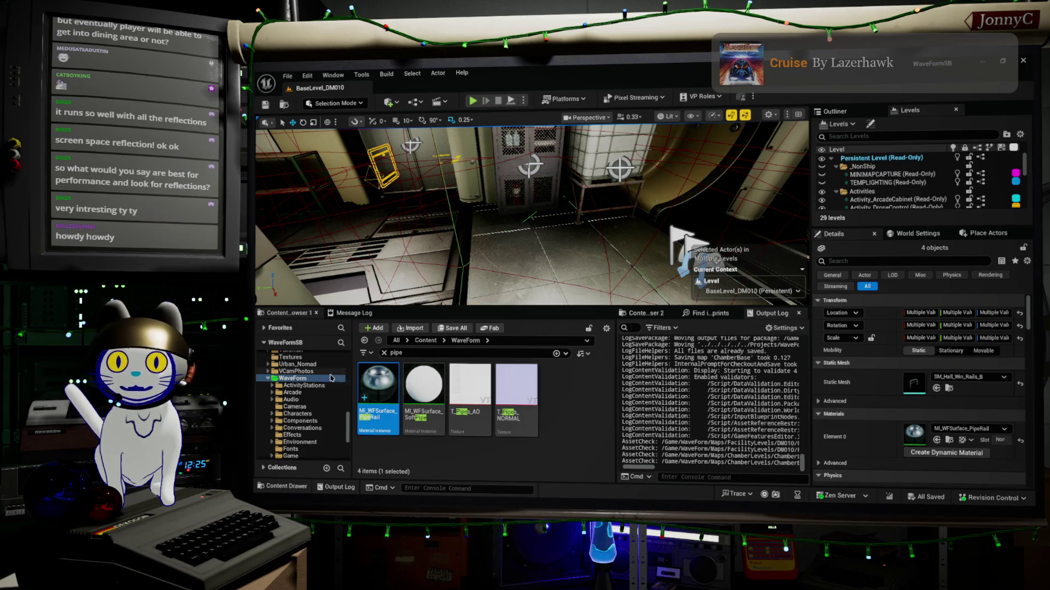
Browse the ActivityStations and Arcade folders and clear the 'pipe' search filter.
{"action": "left_click", "coordinate": [302, 385]}
{"action": "left_click", "coordinate": [293, 394]}
{"action": "left_click", "coordinate": [273, 394]}
{"action": "left_click", "coordinate": [384, 353]}
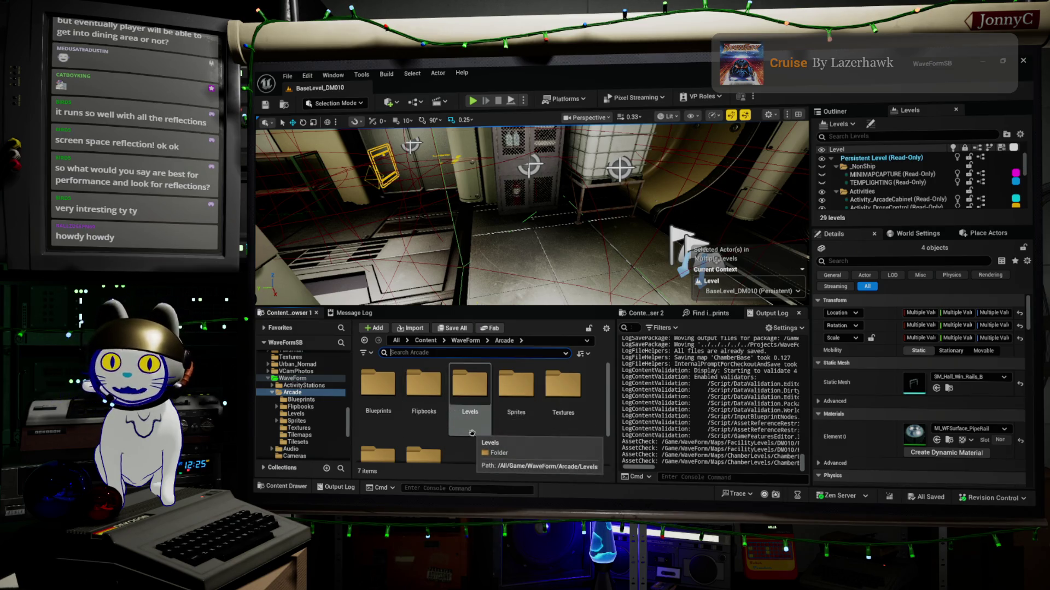
{"action": "left_click_drag", "start_coordinate": [475, 205], "coordinate": [457, 185]}
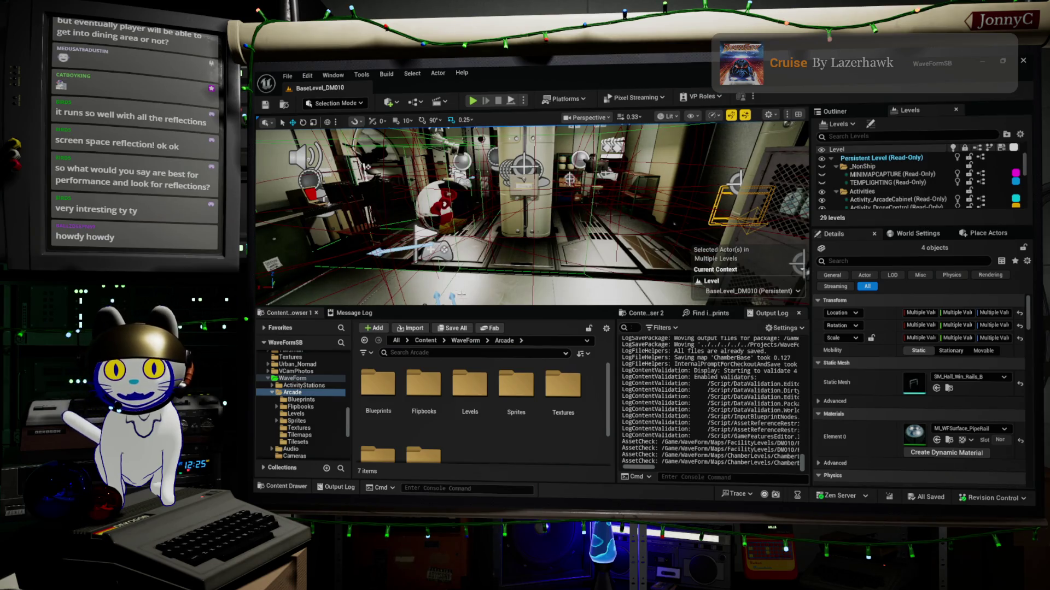
{"action": "left_click_drag", "start_coordinate": [464, 307], "coordinate": [468, 336]}
{"action": "mouse_move", "coordinate": [470, 229]}
{"action": "left_mouse_down"}
{"action": "mouse_move", "coordinate": [467, 243]}
{"action": "mouse_move", "coordinate": [433, 203]}
{"action": "mouse_move", "coordinate": [438, 229]}
{"action": "mouse_move", "coordinate": [405, 221]}
{"action": "left_mouse_up"}
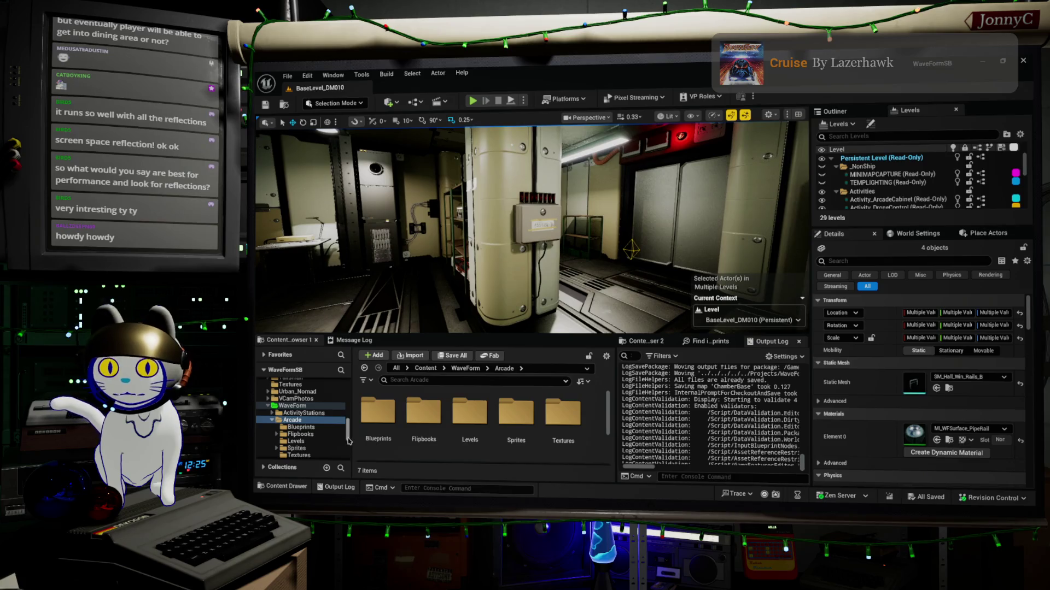
Step through Blueprints, Audio and Characters, ending in WaveForm > Materials with 52 items.
{"action": "left_click", "coordinate": [302, 427]}
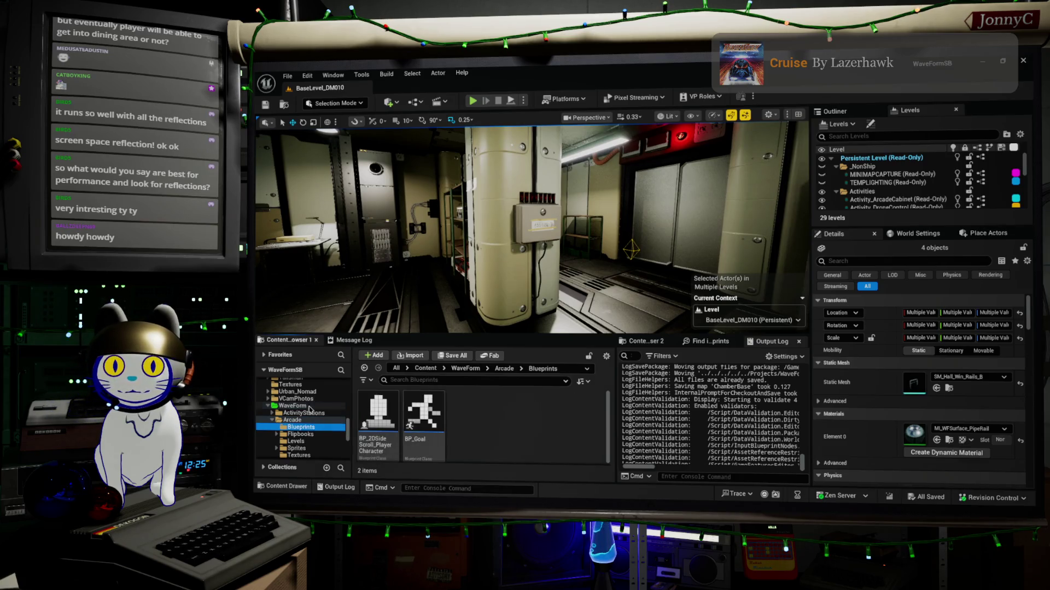
{"action": "scroll", "coordinate": [316, 410], "scroll_direction": "down", "scroll_amount": 3}
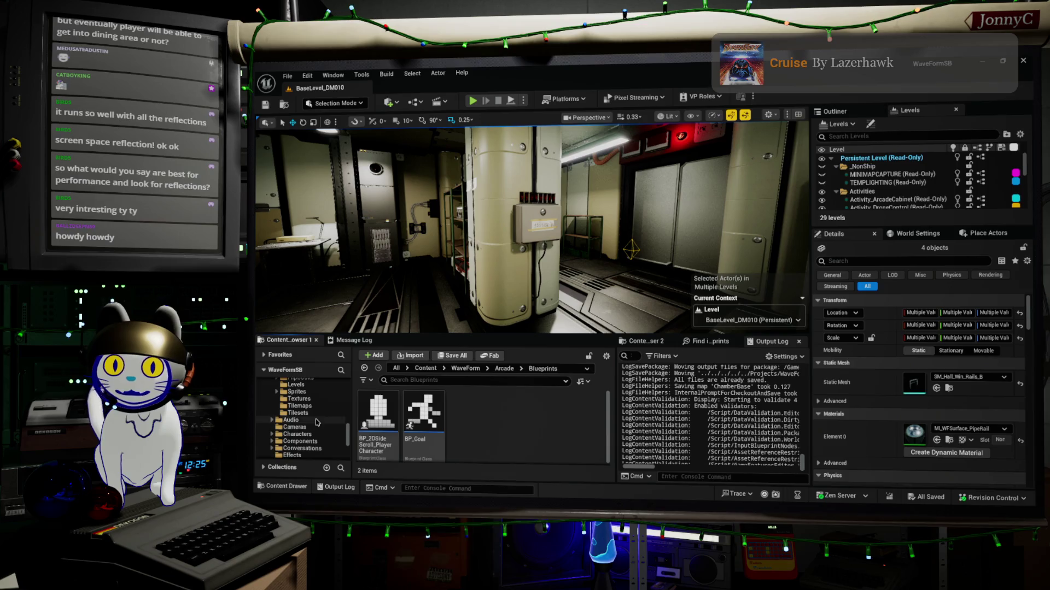
{"action": "left_click", "coordinate": [316, 421]}
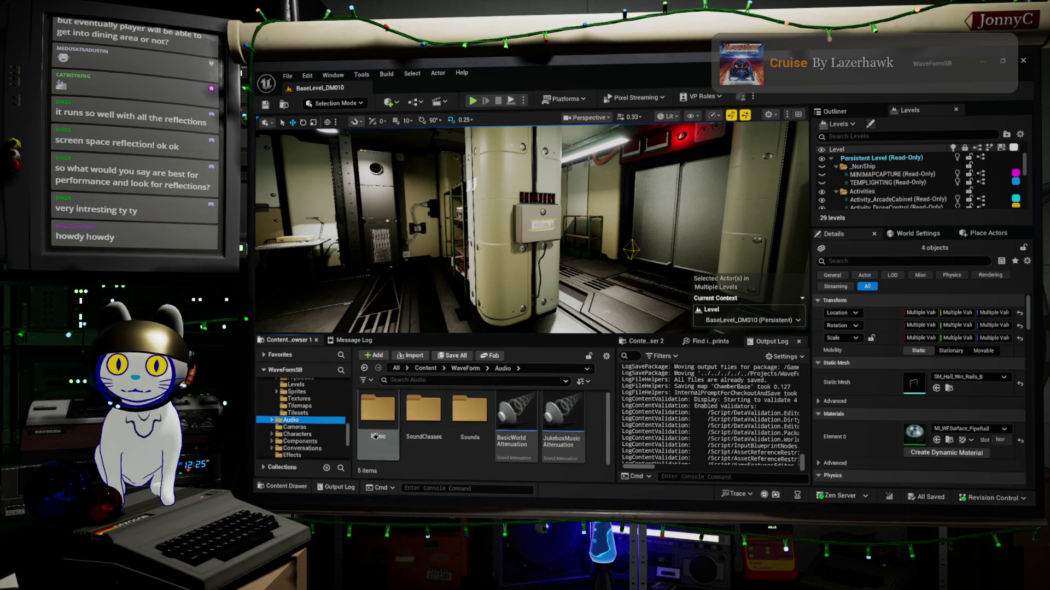
{"action": "left_click", "coordinate": [299, 434]}
{"action": "scroll", "coordinate": [315, 445], "scroll_direction": "down", "scroll_amount": 1}
{"action": "scroll", "coordinate": [315, 445], "scroll_direction": "down", "scroll_amount": 3}
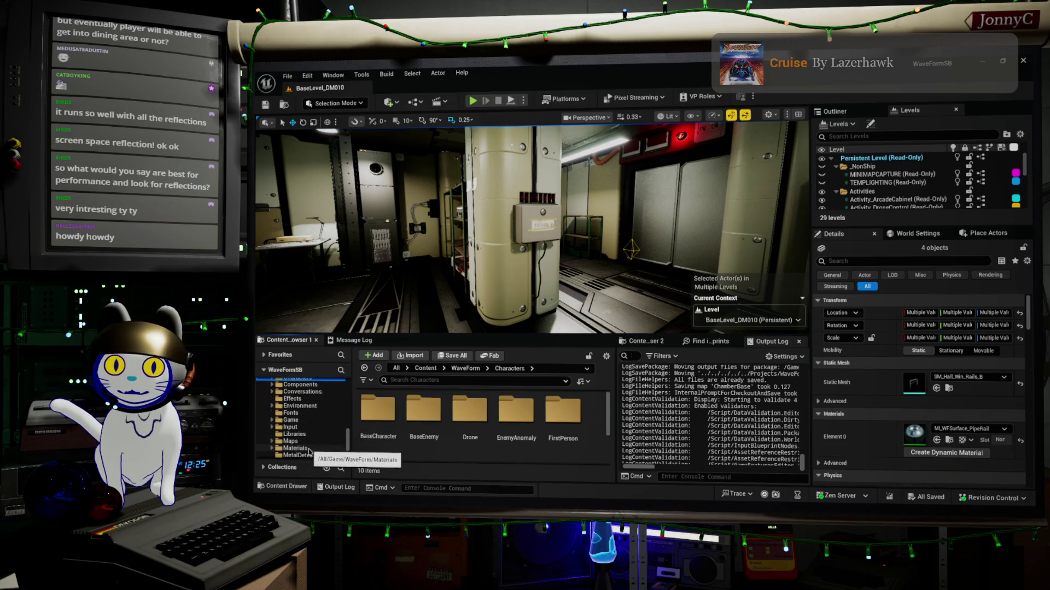
{"action": "left_click", "coordinate": [295, 448]}
{"action": "scroll", "coordinate": [424, 405], "scroll_direction": "down", "scroll_amount": 1}
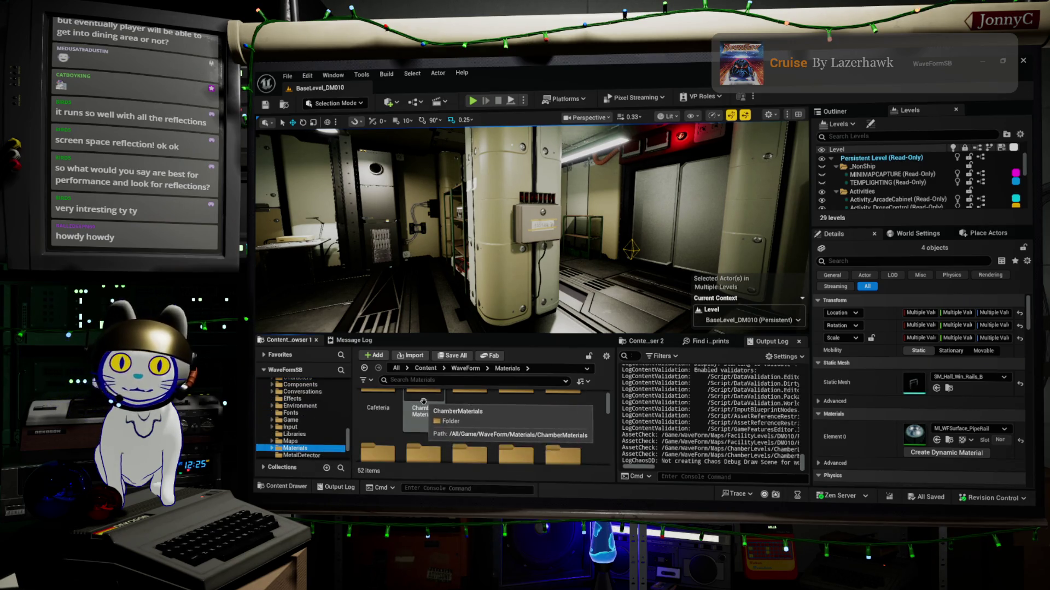
{"action": "scroll", "coordinate": [404, 398], "scroll_direction": "up", "scroll_amount": 1}
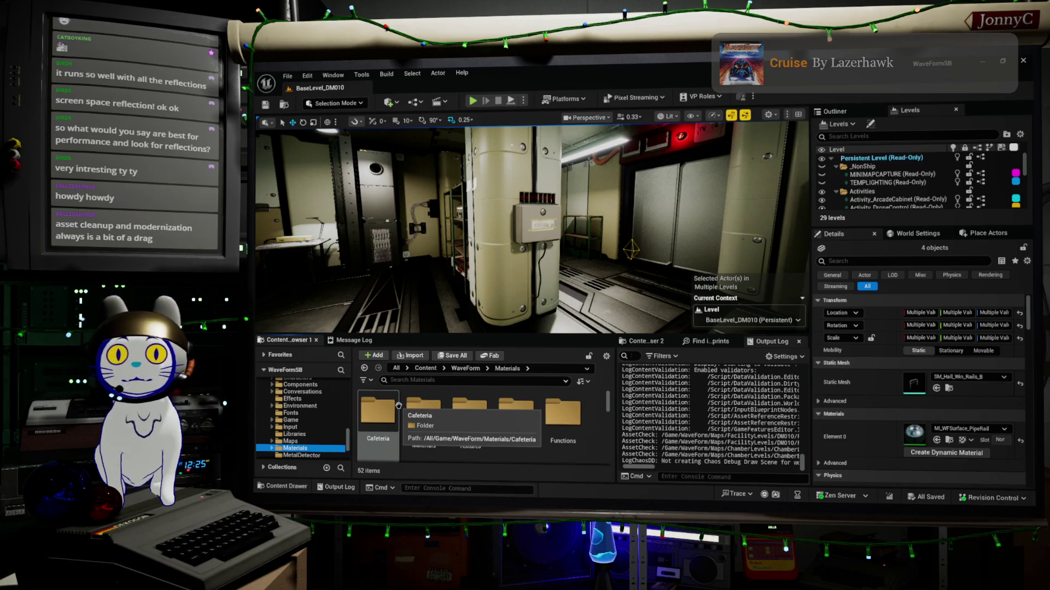
{"action": "mouse_move", "coordinate": [413, 270]}
{"action": "left_mouse_down"}
{"action": "mouse_move", "coordinate": [454, 219]}
{"action": "mouse_move", "coordinate": [503, 203]}
{"action": "mouse_move", "coordinate": [453, 216]}
{"action": "mouse_move", "coordinate": [448, 224]}
{"action": "mouse_move", "coordinate": [498, 197]}
{"action": "mouse_move", "coordinate": [486, 218]}
{"action": "mouse_move", "coordinate": [497, 214]}
{"action": "left_mouse_up"}
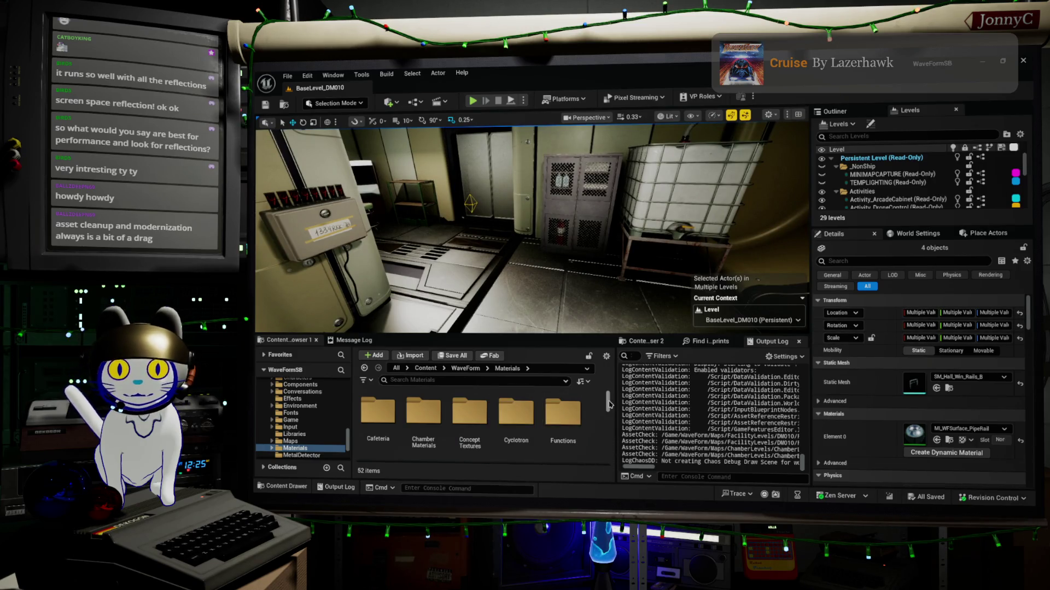
{"action": "scroll", "coordinate": [594, 407], "scroll_direction": "down", "scroll_amount": 1}
{"action": "scroll", "coordinate": [421, 437], "scroll_direction": "down", "scroll_amount": 1}
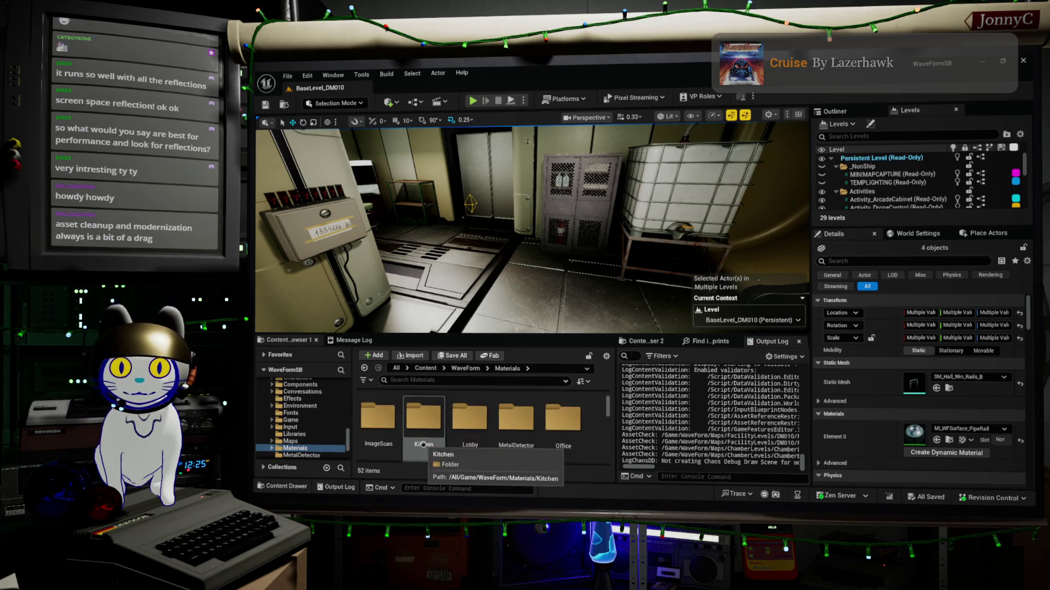
{"action": "scroll", "coordinate": [465, 432], "scroll_direction": "up", "scroll_amount": 2}
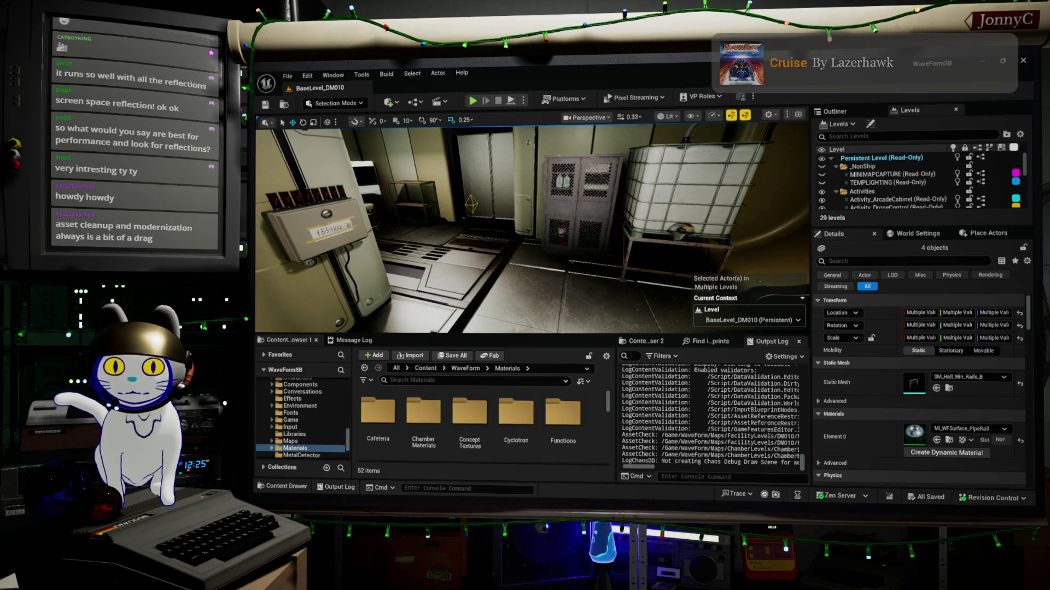
Select the fuse box and paper note, then fly past the elevator into the gauge room.
{"action": "left_click_drag", "start_coordinate": [514, 245], "coordinate": [494, 249]}
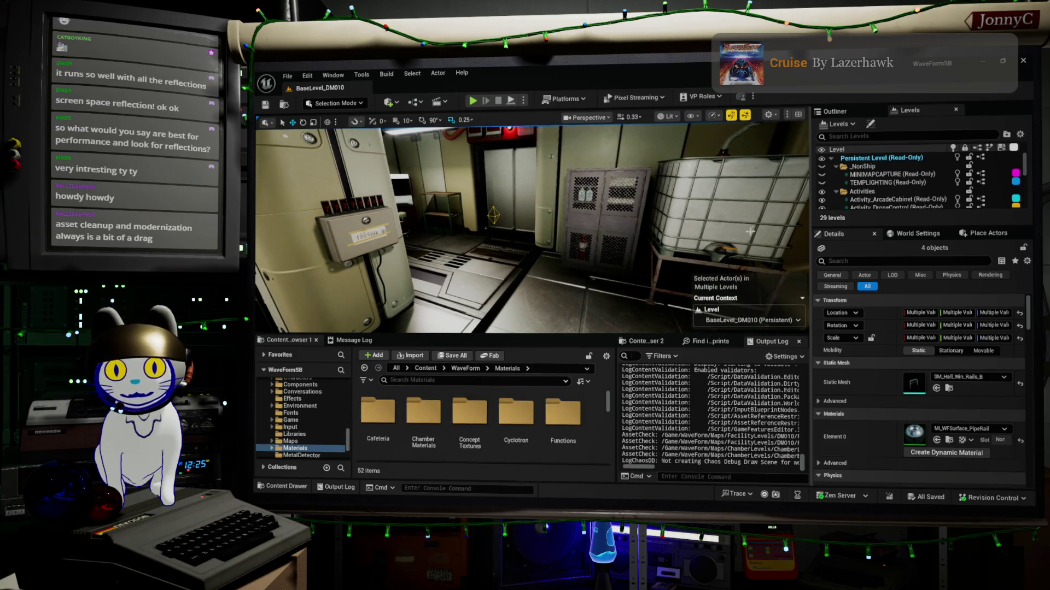
{"action": "left_click", "coordinate": [358, 229]}
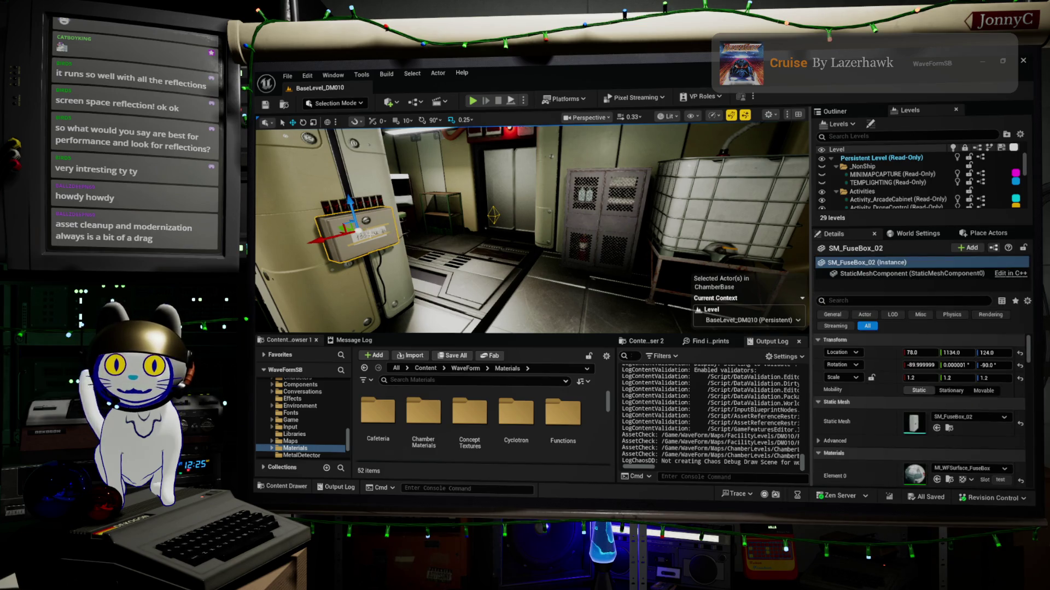
{"action": "left_click", "coordinate": [362, 234]}
{"action": "left_click_drag", "start_coordinate": [362, 234], "coordinate": [235, 247]}
{"action": "left_click_drag", "start_coordinate": [530, 226], "coordinate": [508, 229]}
{"action": "left_click_drag", "start_coordinate": [647, 148], "coordinate": [647, 149]}
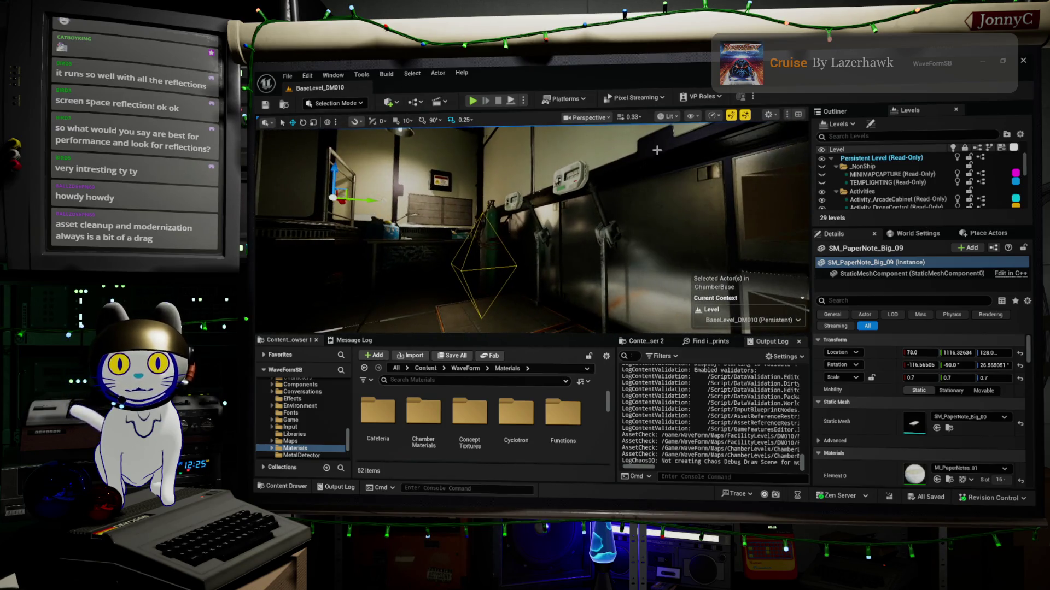
Select the SM_Hall_Floor_Sec_A3 wall panel and review its Materials in Details.
{"action": "left_click", "coordinate": [695, 223]}
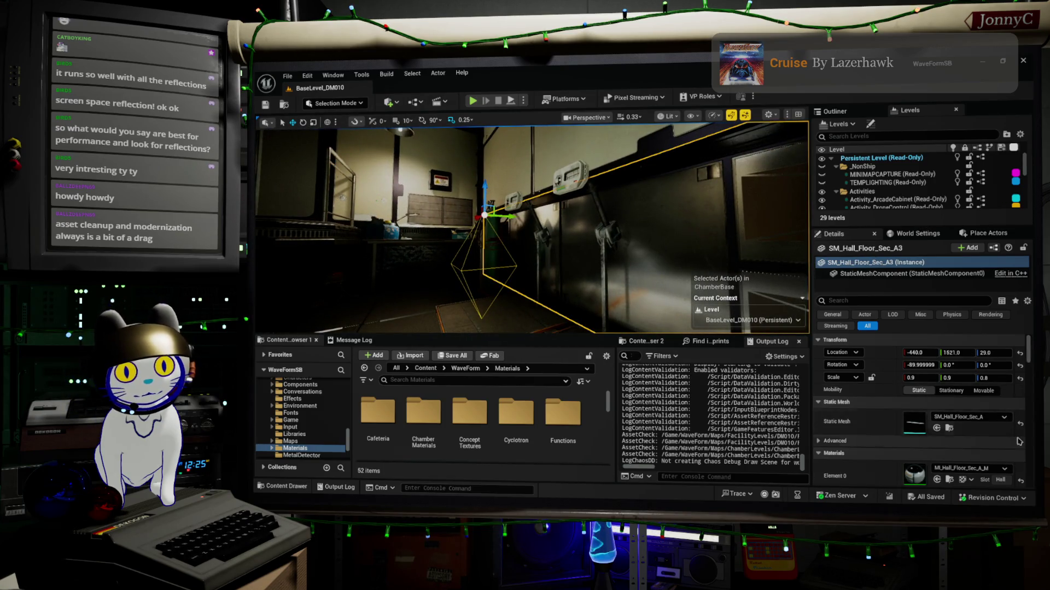
{"action": "scroll", "coordinate": [962, 446], "scroll_direction": "down", "scroll_amount": 2}
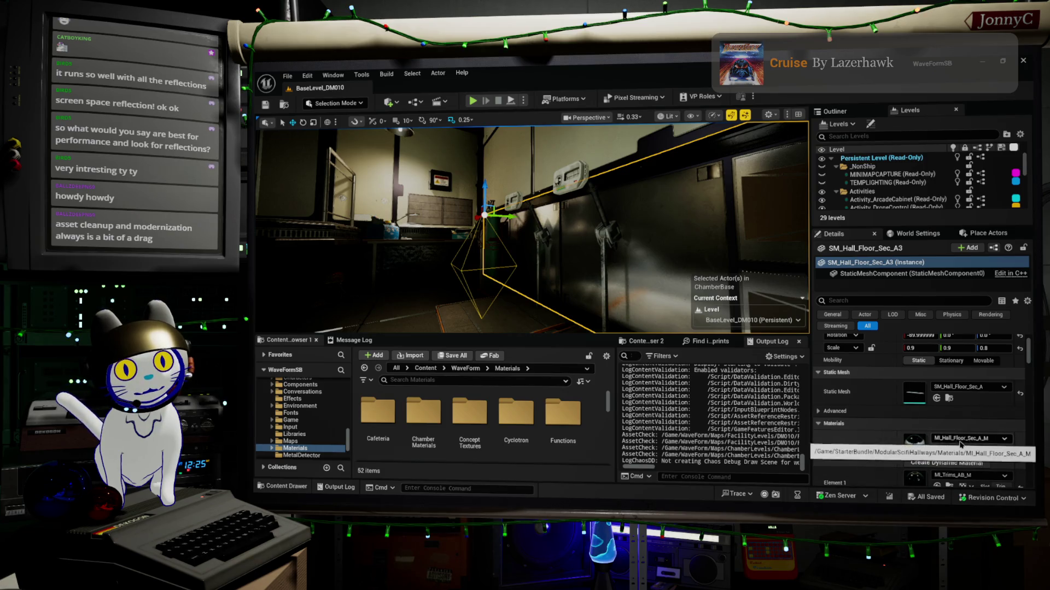
{"action": "scroll", "coordinate": [973, 459], "scroll_direction": "down", "scroll_amount": 4}
{"action": "scroll", "coordinate": [987, 475], "scroll_direction": "down", "scroll_amount": 1}
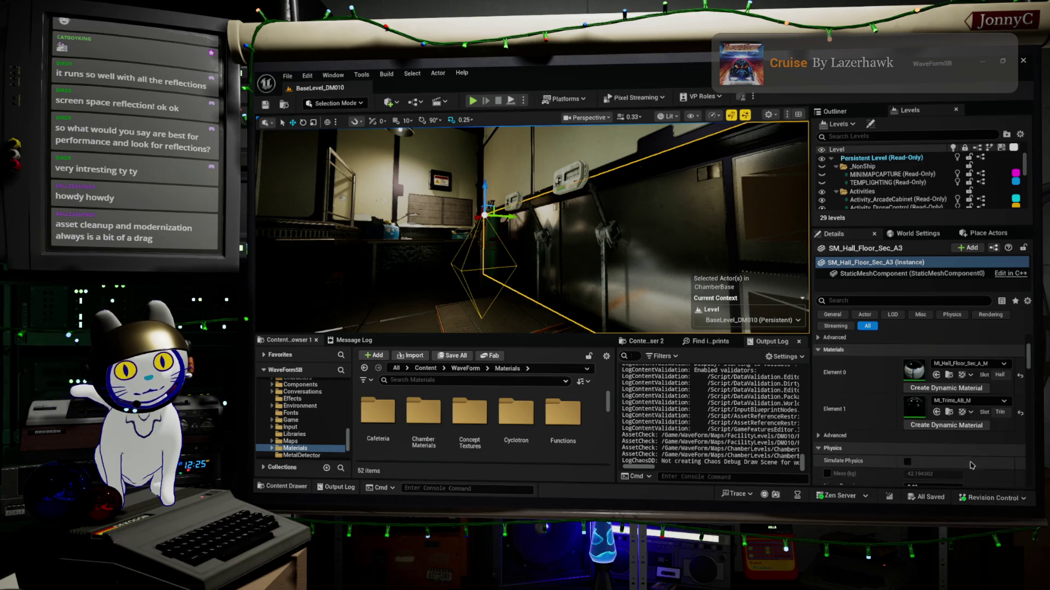
{"action": "scroll", "coordinate": [304, 432], "scroll_direction": "up", "scroll_amount": 5}
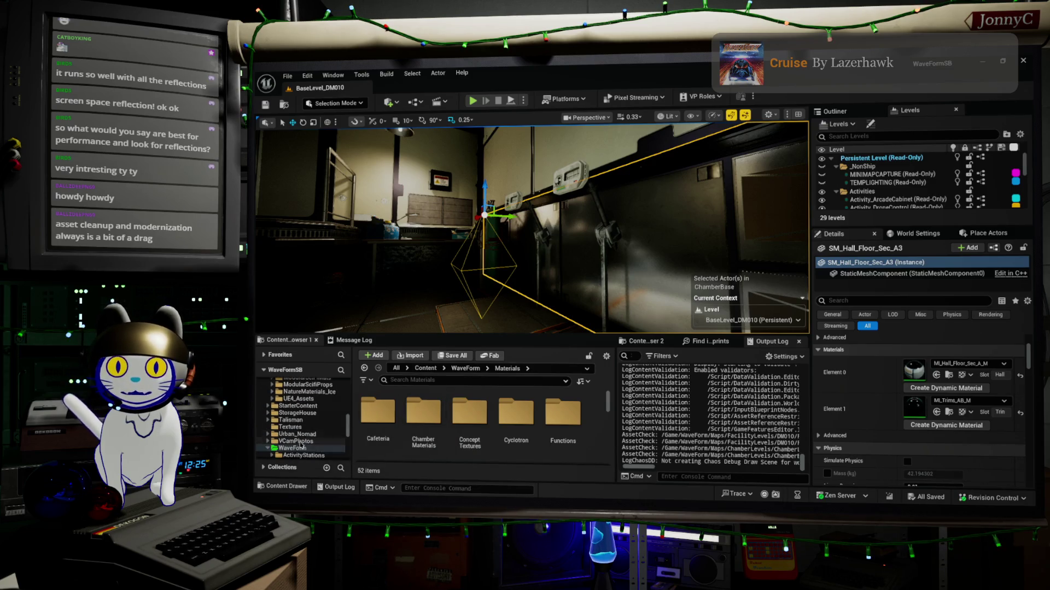
{"action": "left_click", "coordinate": [293, 447]}
Search WaveForm for 'mpc' and open the MPC_DebugMaterials parameter collection.
{"action": "left_click", "coordinate": [469, 379]}
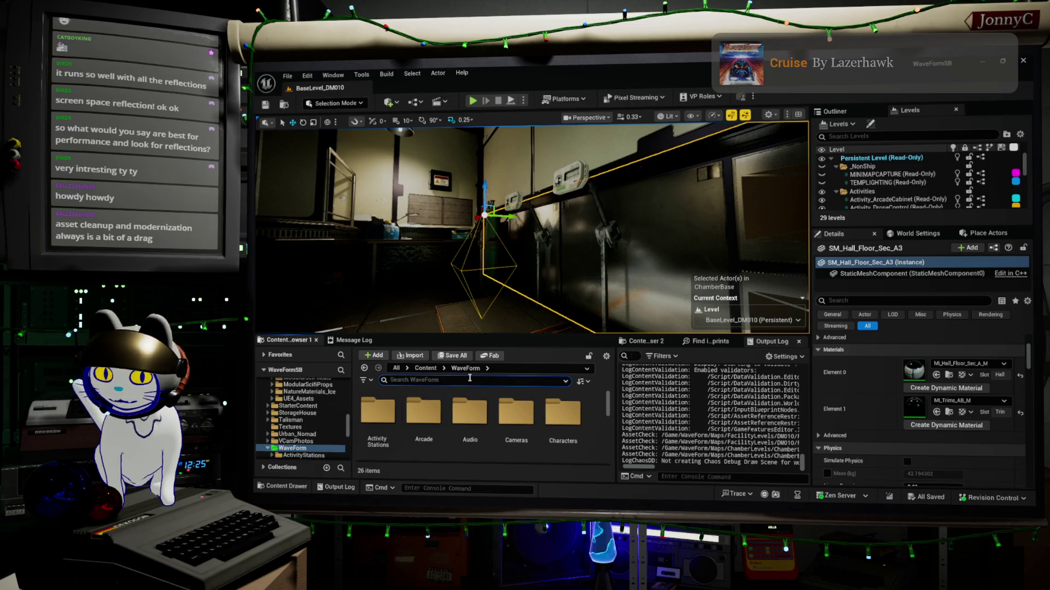
{"action": "type", "text": "mp"}
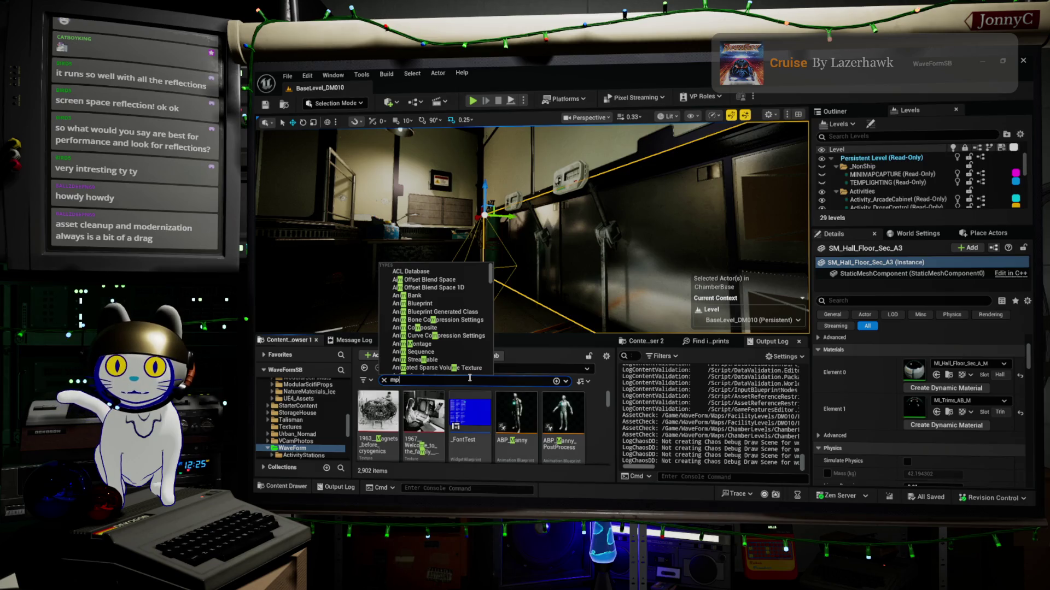
{"action": "type", "text": "c"}
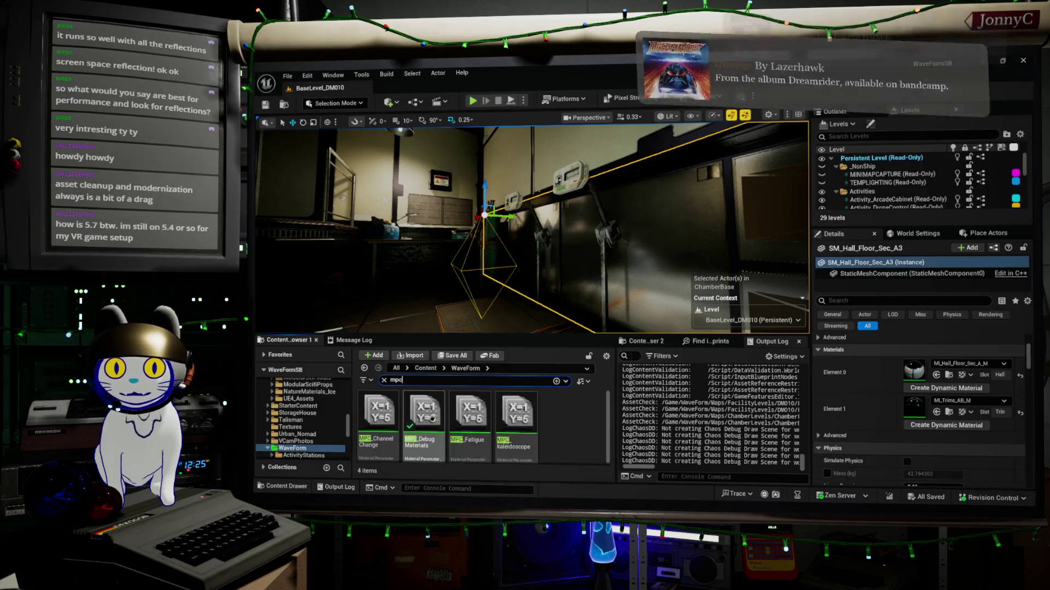
{"action": "double_click", "coordinate": [432, 419]}
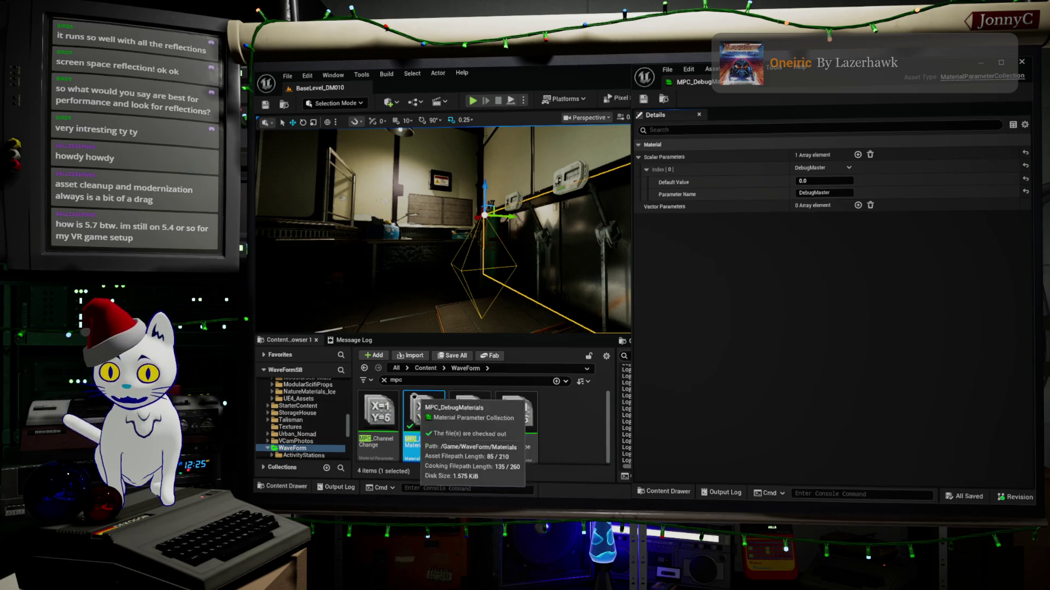
Google 'SDL3' in a new Firefox tab, then return to the Unreal editor.
{"action": "key", "text": "alt+Tab"}
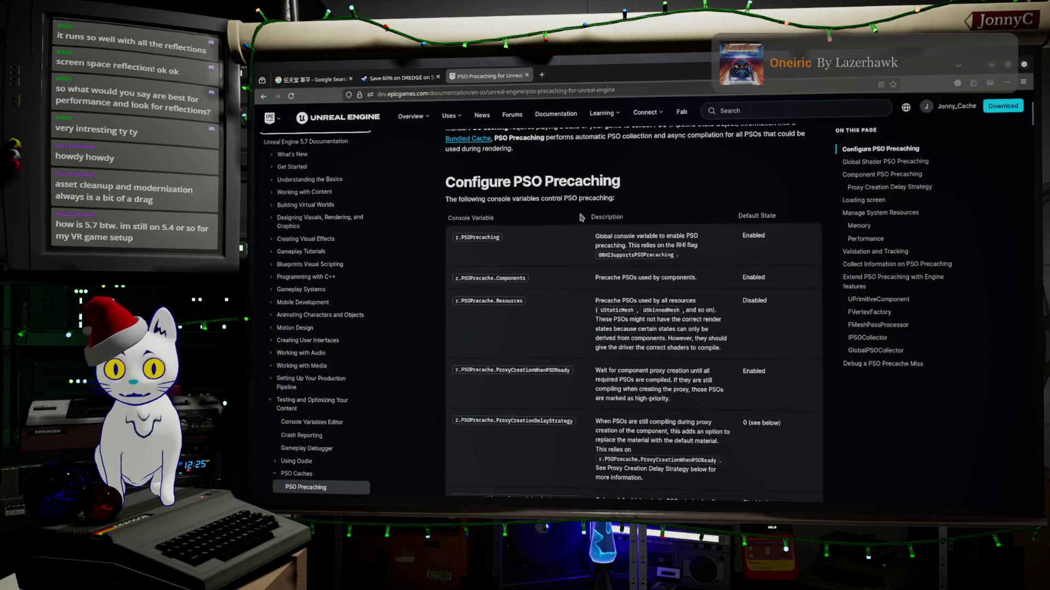
{"action": "left_click", "coordinate": [541, 75]}
{"action": "left_click", "coordinate": [549, 93]}
{"action": "type", "text": "SDL3"}
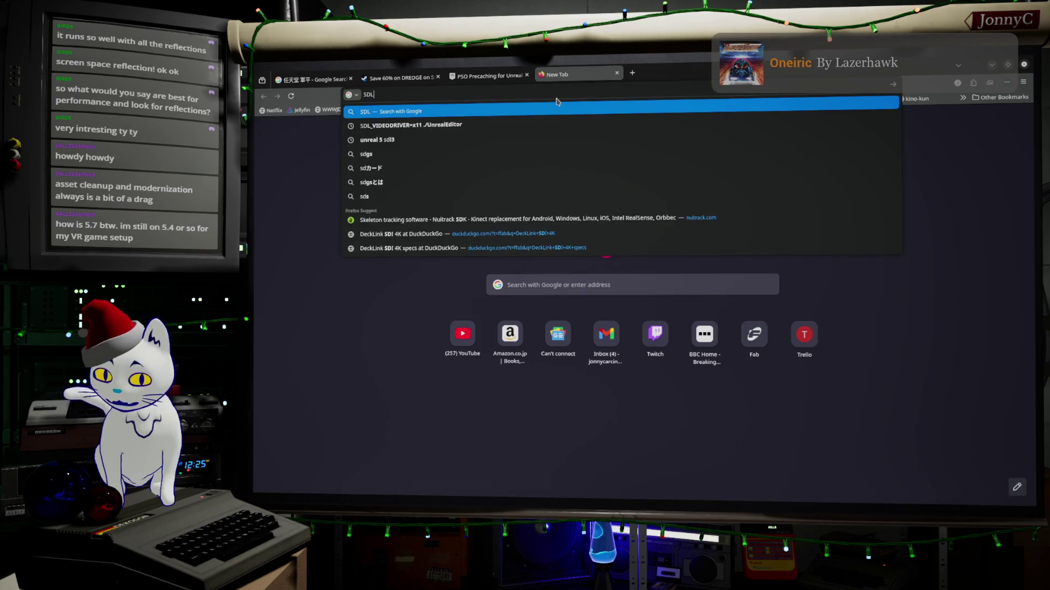
{"action": "key", "text": "Return"}
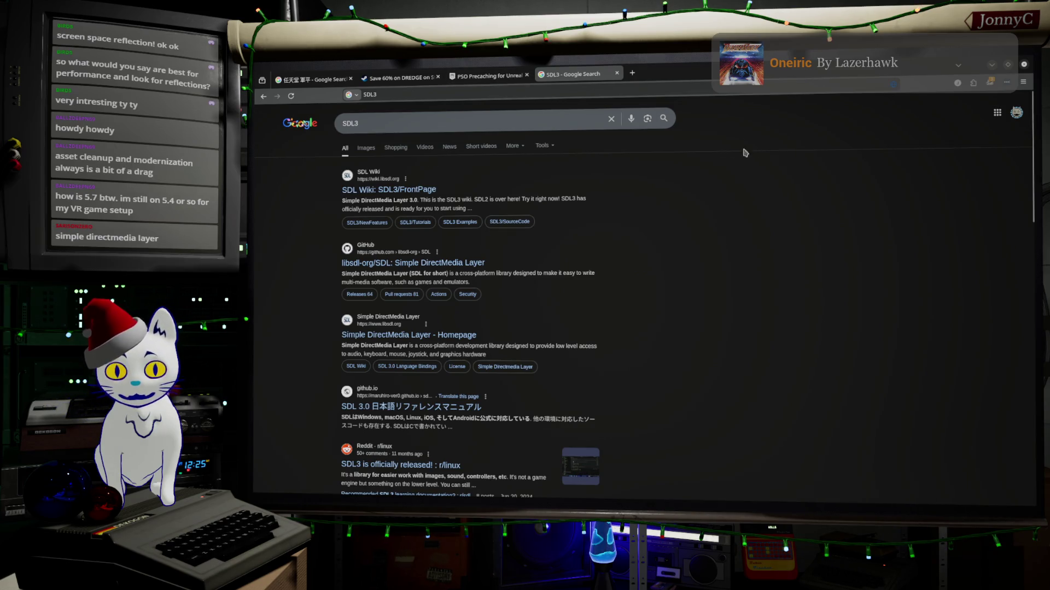
{"action": "left_click", "coordinate": [991, 69]}
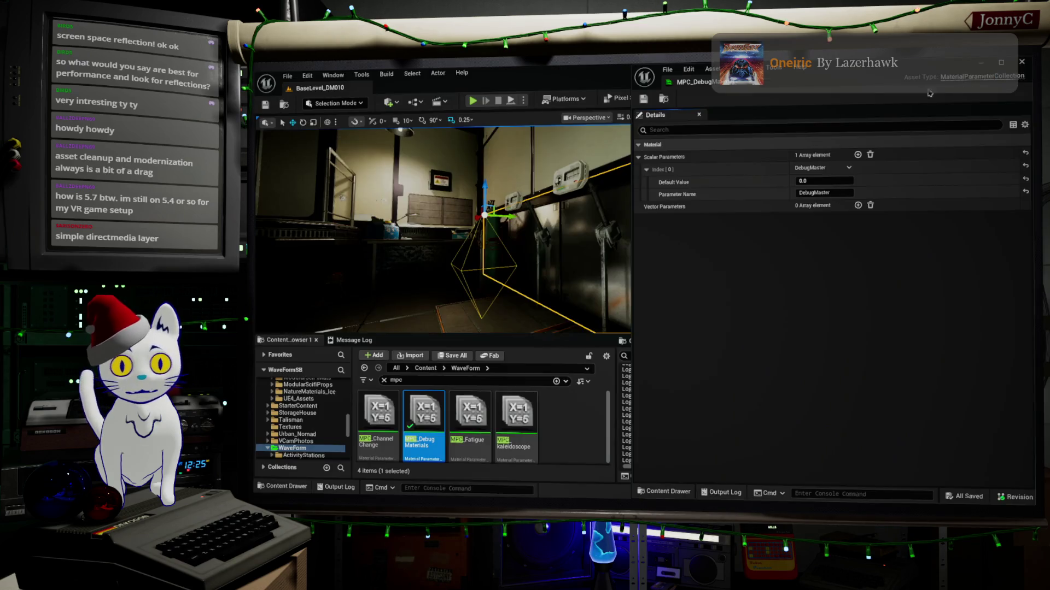
{"action": "left_click", "coordinate": [437, 76]}
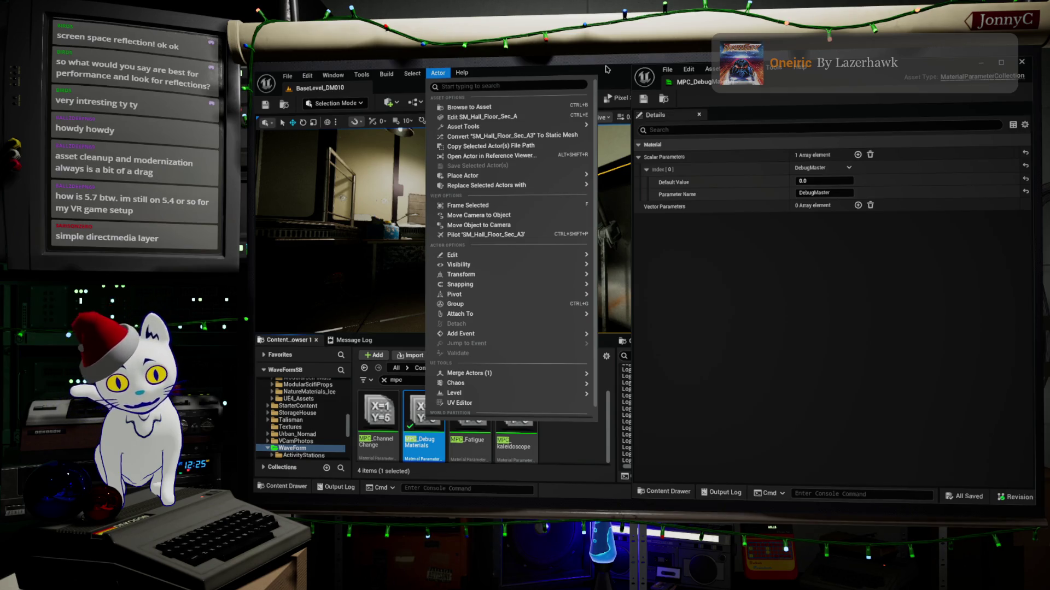
{"action": "key", "text": "Escape"}
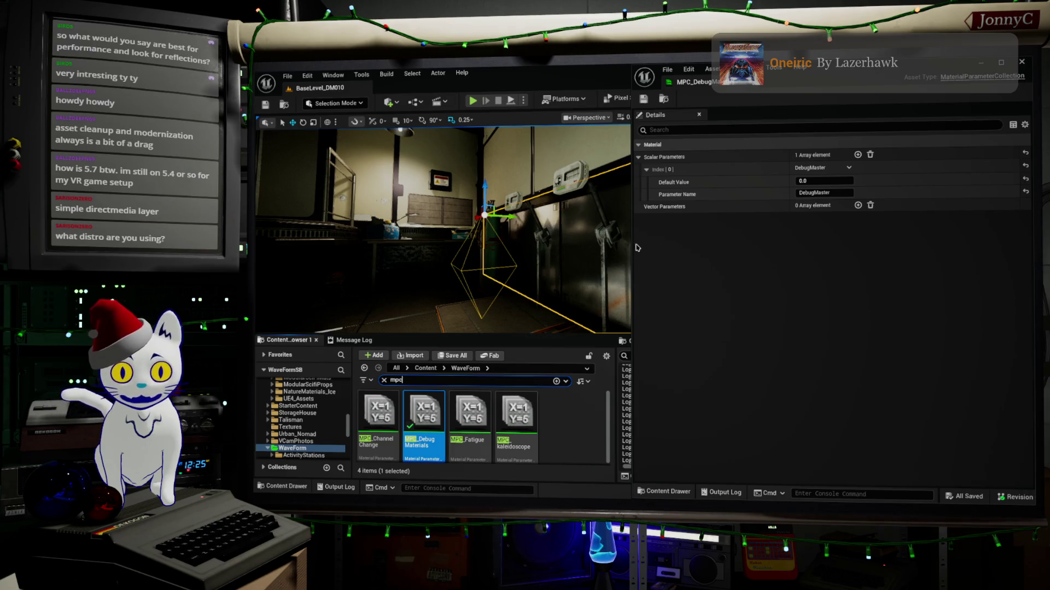
{"action": "left_click_drag", "start_coordinate": [630, 242], "coordinate": [709, 245]}
Orbit the viewport to face the opposite side of the room.
{"action": "left_click_drag", "start_coordinate": [590, 263], "coordinate": [724, 288]}
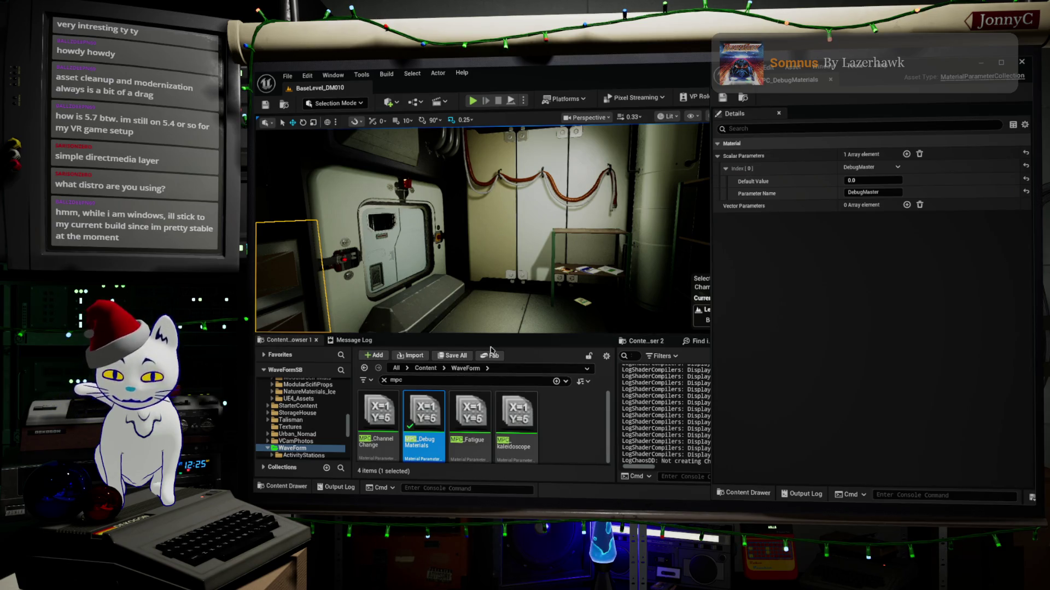
{"action": "mouse_move", "coordinate": [633, 285]}
{"action": "left_mouse_down"}
{"action": "mouse_move", "coordinate": [629, 271]}
{"action": "mouse_move", "coordinate": [569, 271]}
{"action": "left_mouse_up"}
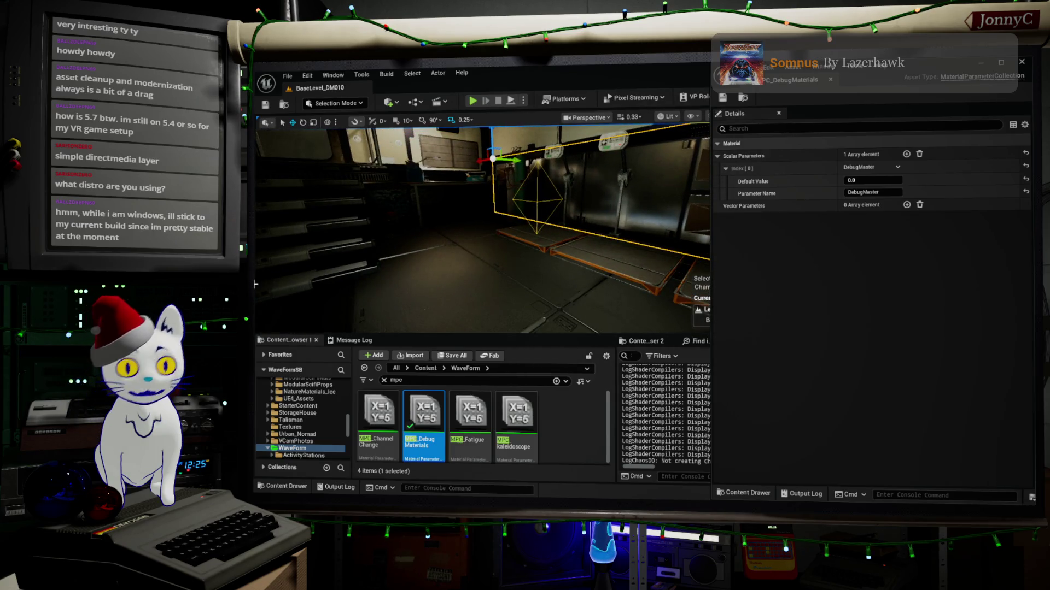
{"action": "left_click_drag", "start_coordinate": [290, 283], "coordinate": [382, 270]}
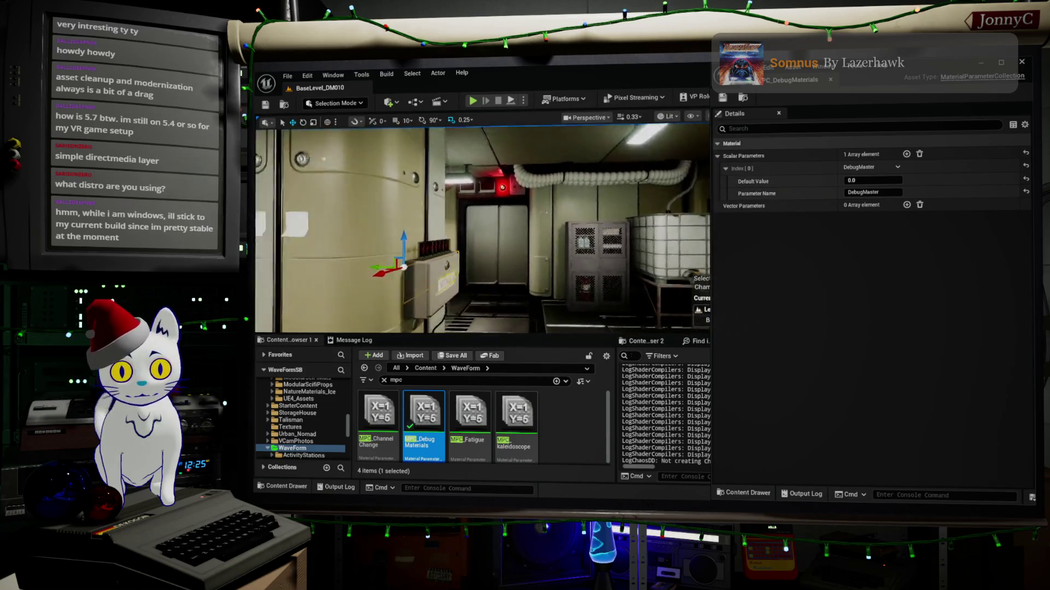
{"action": "key", "text": "Up"}
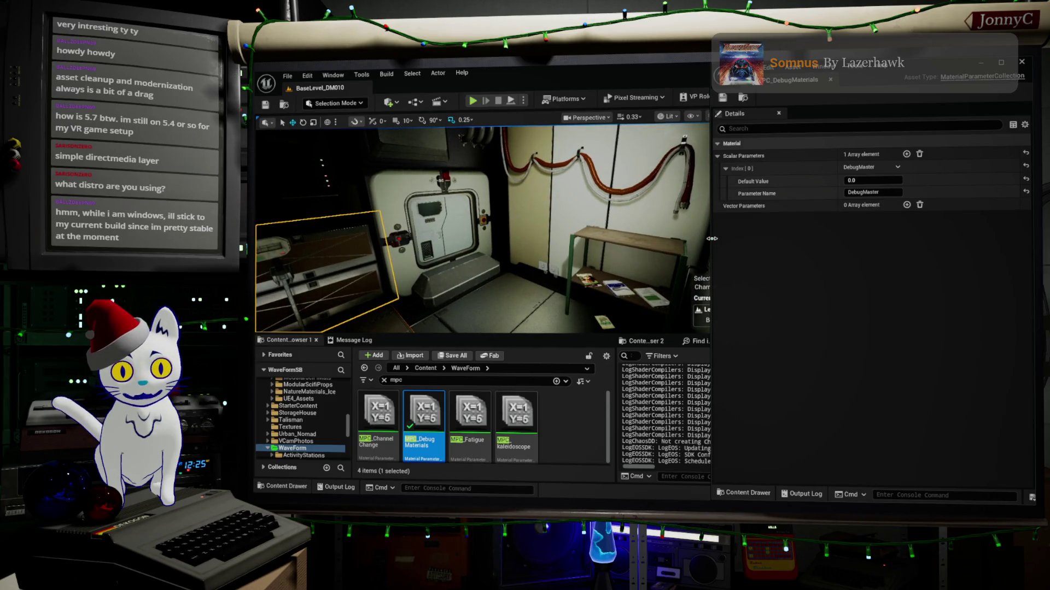
{"action": "left_click_drag", "start_coordinate": [714, 242], "coordinate": [763, 242]}
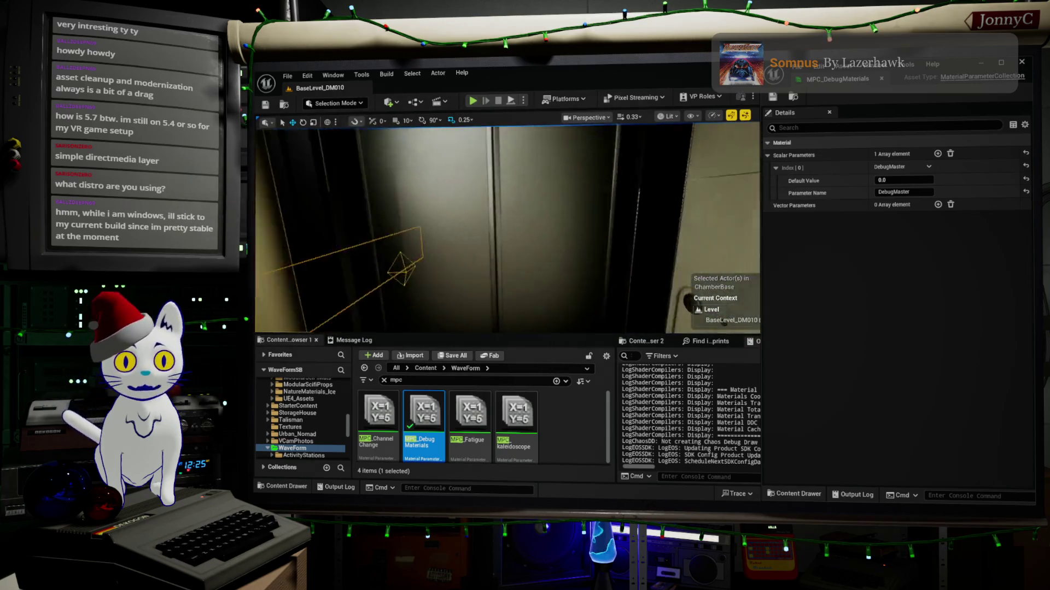
{"action": "mouse_move", "coordinate": [508, 230]}
{"action": "left_mouse_down"}
{"action": "mouse_move", "coordinate": [492, 219]}
{"action": "mouse_move", "coordinate": [506, 208]}
{"action": "mouse_move", "coordinate": [493, 191]}
{"action": "left_mouse_up"}
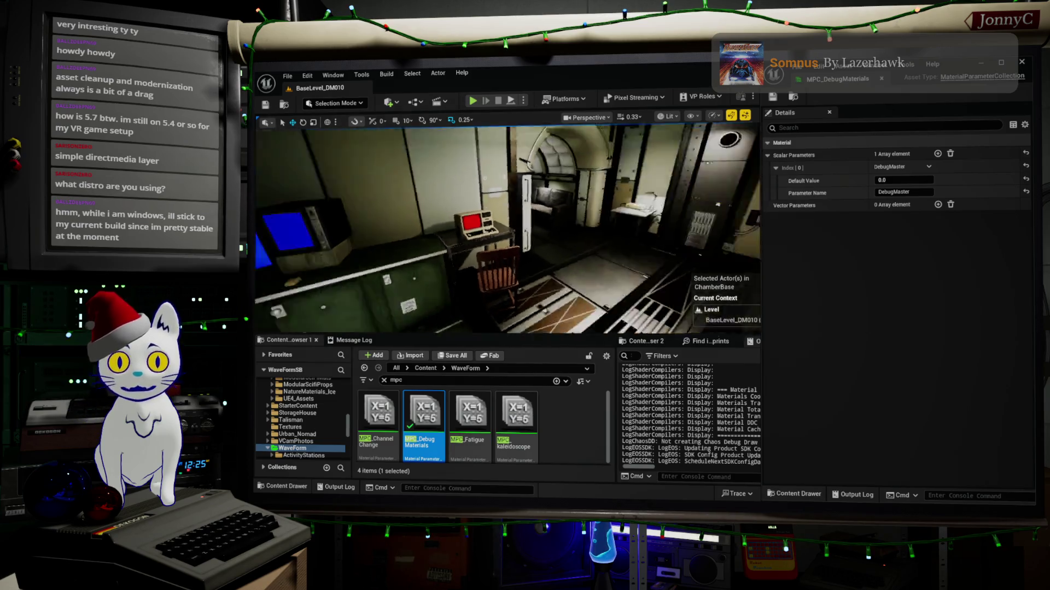
{"action": "left_click_drag", "start_coordinate": [509, 230], "coordinate": [547, 229]}
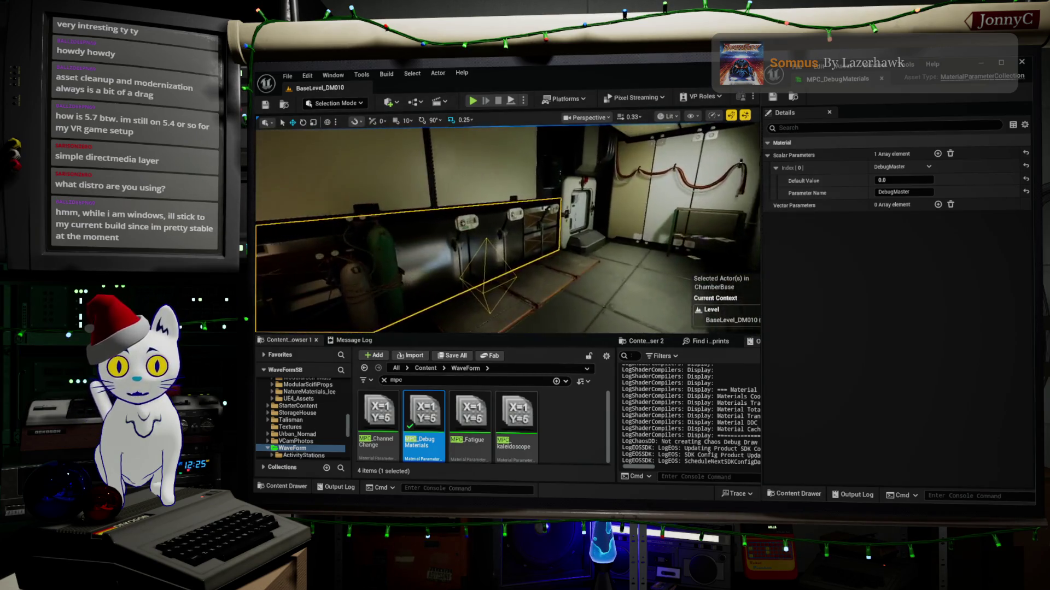
{"action": "mouse_move", "coordinate": [734, 220]}
{"action": "left_mouse_down"}
{"action": "mouse_move", "coordinate": [667, 221]}
{"action": "mouse_move", "coordinate": [623, 248]}
{"action": "mouse_move", "coordinate": [568, 249]}
{"action": "mouse_move", "coordinate": [567, 284]}
{"action": "left_mouse_up"}
Select the corridor floor piece and reframe the view over the corridor.
{"action": "left_click", "coordinate": [567, 285]}
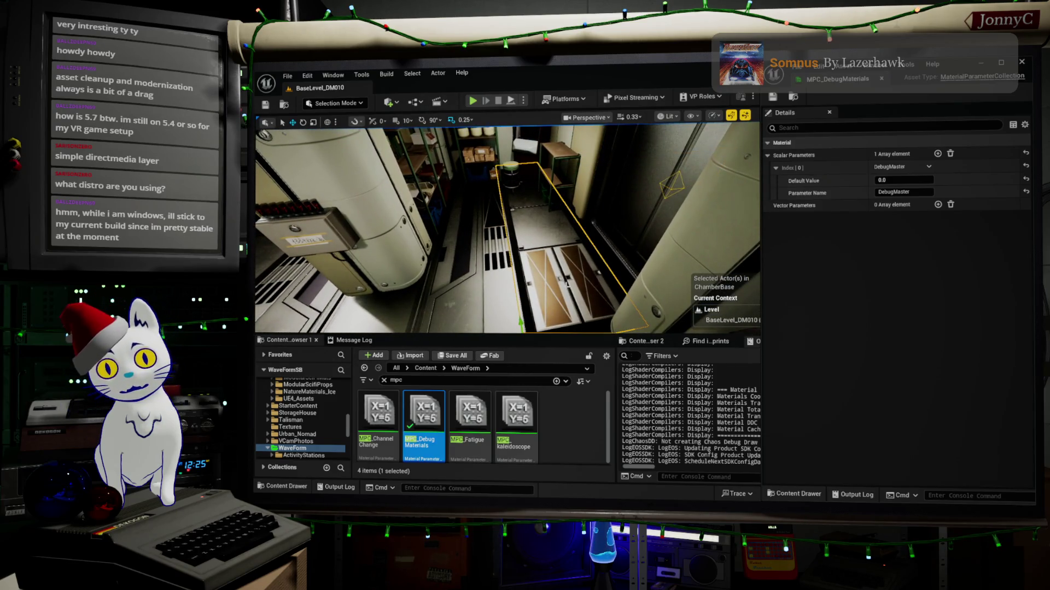
{"action": "key", "text": "ctrl+shift+space"}
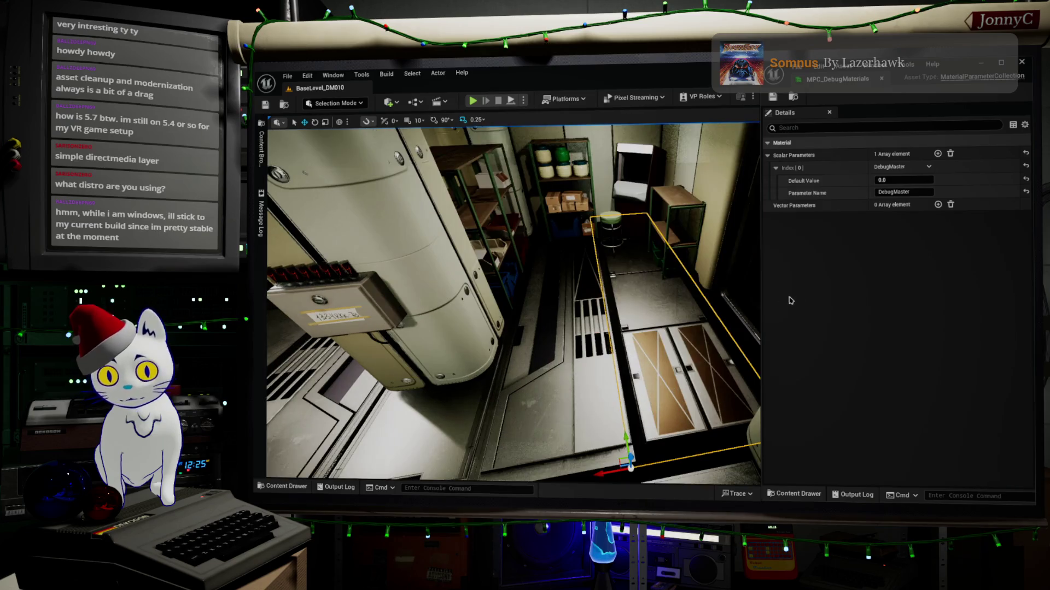
{"action": "left_click_drag", "start_coordinate": [733, 355], "coordinate": [724, 309]}
{"action": "key", "text": "ctrl+shift+space"}
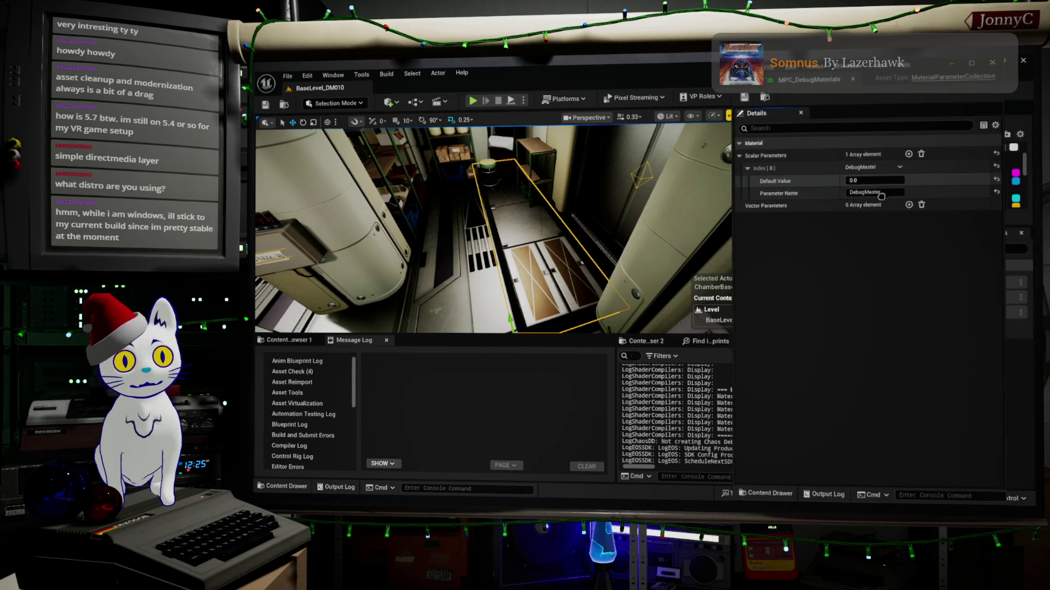
Set DebugMaster's default value to 1.0 and minimize the parameter collection editor.
{"action": "left_click", "coordinate": [843, 179]}
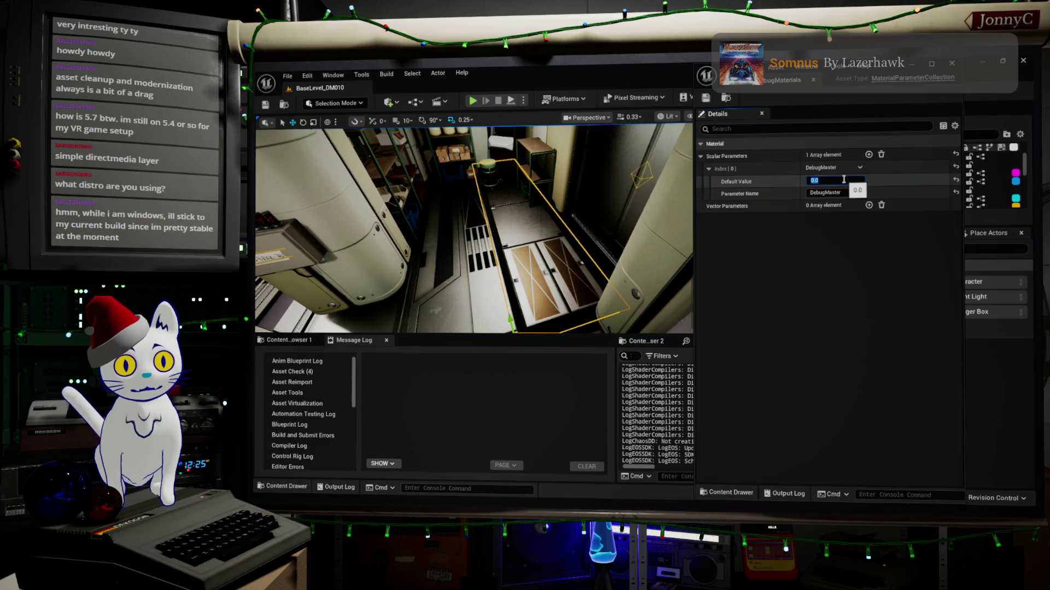
{"action": "type", "text": "1"}
{"action": "key", "text": "Return"}
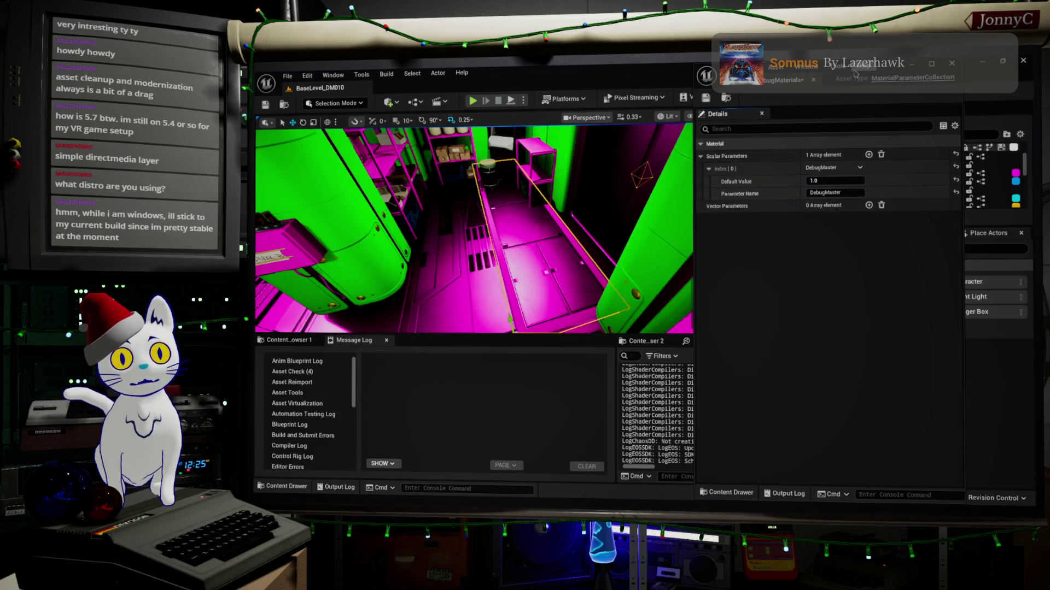
{"action": "left_click", "coordinate": [911, 65]}
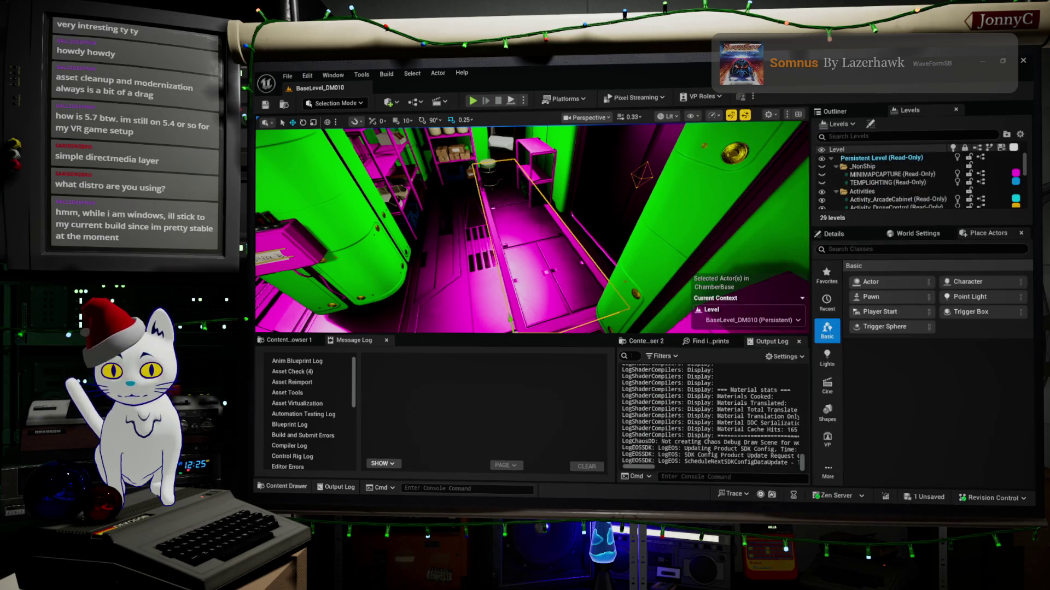
Select the magenta floor piece SM_Hall_Floor_Sec_A and show its properties in Details.
{"action": "mouse_move", "coordinate": [559, 234]}
{"action": "left_mouse_down"}
{"action": "mouse_move", "coordinate": [556, 172]}
{"action": "mouse_move", "coordinate": [567, 140]}
{"action": "left_mouse_up"}
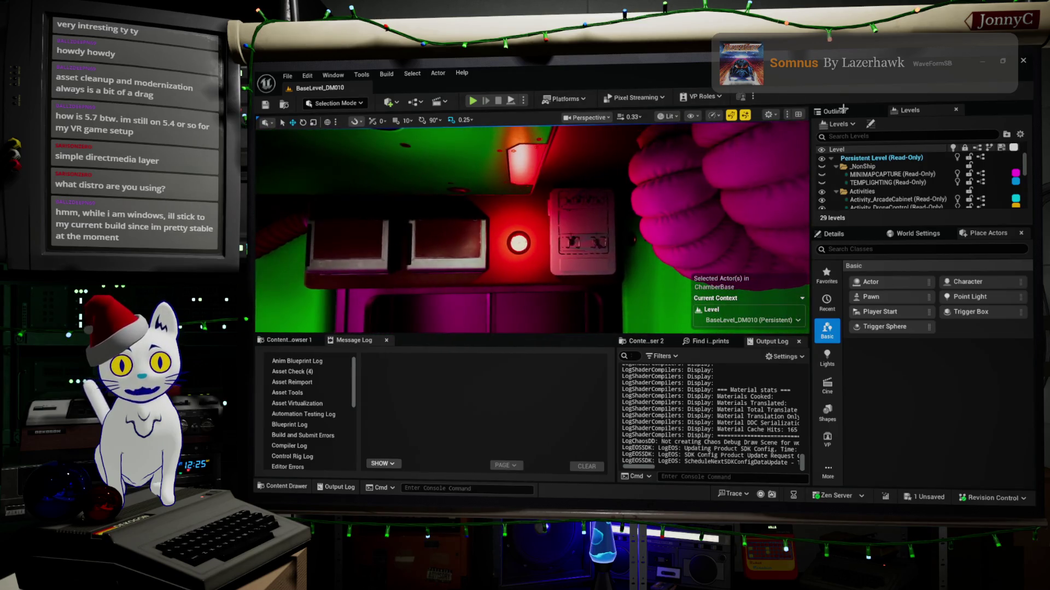
{"action": "left_click", "coordinate": [584, 222]}
{"action": "left_click", "coordinate": [355, 241]}
{"action": "right_click", "coordinate": [623, 342]}
{"action": "mouse_move", "coordinate": [546, 246]}
{"action": "left_mouse_down"}
{"action": "mouse_move", "coordinate": [525, 235]}
{"action": "mouse_move", "coordinate": [448, 235]}
{"action": "mouse_move", "coordinate": [437, 213]}
{"action": "mouse_move", "coordinate": [443, 257]}
{"action": "left_mouse_up"}
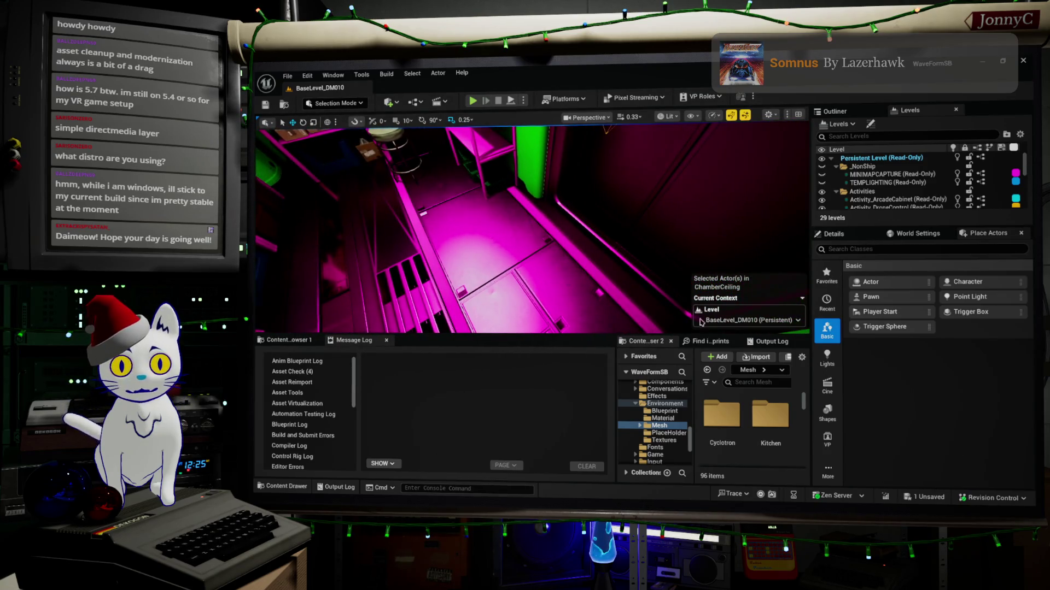
{"action": "left_click", "coordinate": [594, 311]}
{"action": "left_click", "coordinate": [834, 234]}
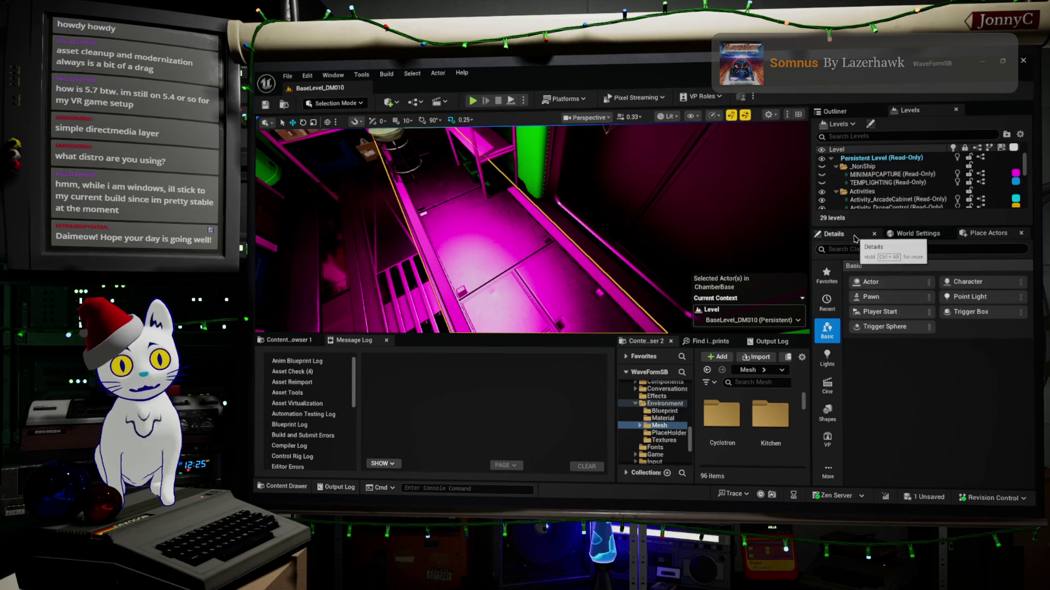
{"action": "mouse_move", "coordinate": [539, 262]}
{"action": "left_mouse_down"}
{"action": "mouse_move", "coordinate": [544, 208]}
{"action": "mouse_move", "coordinate": [566, 173]}
{"action": "left_mouse_up"}
{"action": "left_click", "coordinate": [566, 172]}
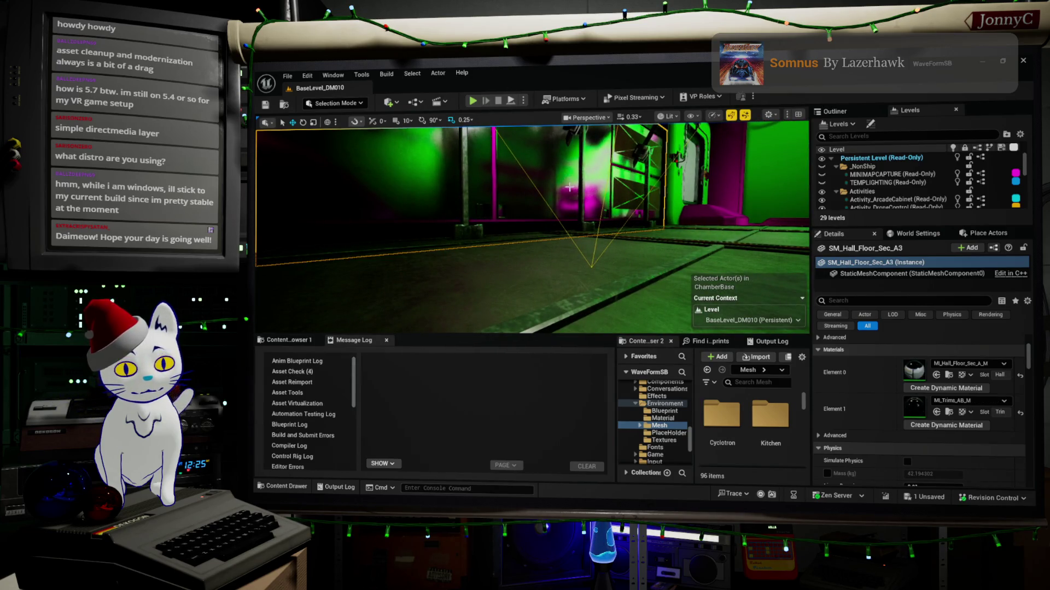
Move into the magenta storage room and select the SM_Hall_Floor_Sec_A floor piece.
{"action": "scroll", "coordinate": [918, 404], "scroll_direction": "up", "scroll_amount": 5}
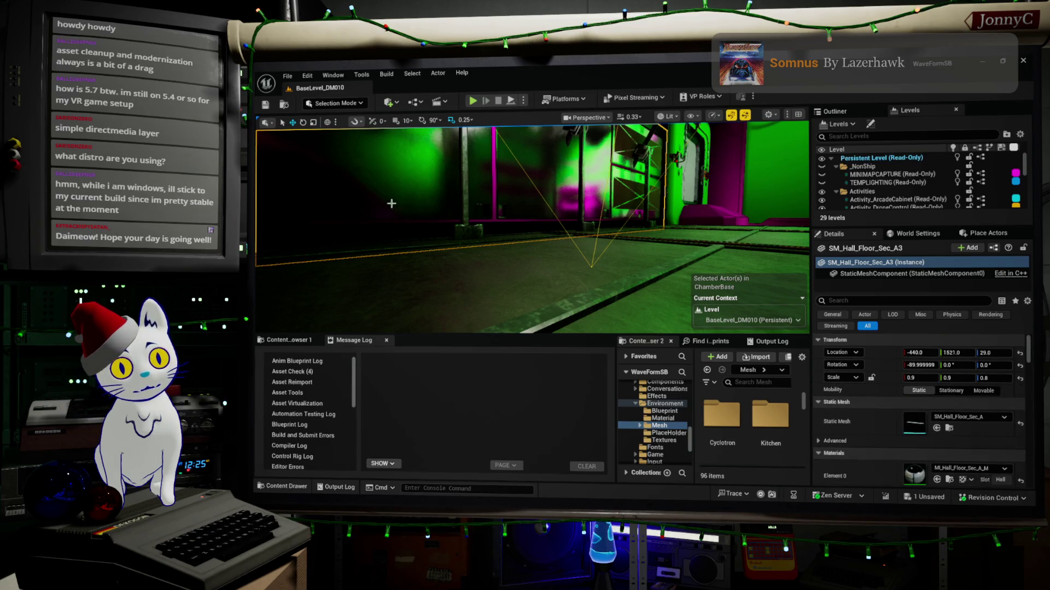
{"action": "left_click_drag", "start_coordinate": [391, 203], "coordinate": [391, 224]}
{"action": "mouse_move", "coordinate": [339, 279]}
{"action": "left_mouse_down"}
{"action": "mouse_move", "coordinate": [350, 268]}
{"action": "mouse_move", "coordinate": [328, 257]}
{"action": "mouse_move", "coordinate": [340, 279]}
{"action": "left_mouse_up"}
{"action": "left_click", "coordinate": [406, 272]}
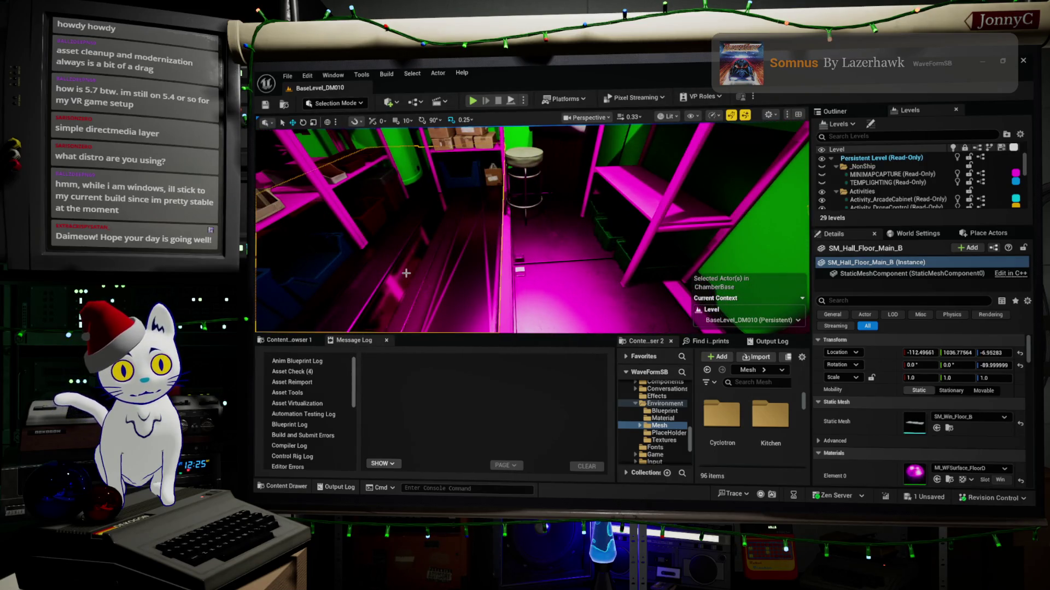
{"action": "left_click", "coordinate": [501, 288]}
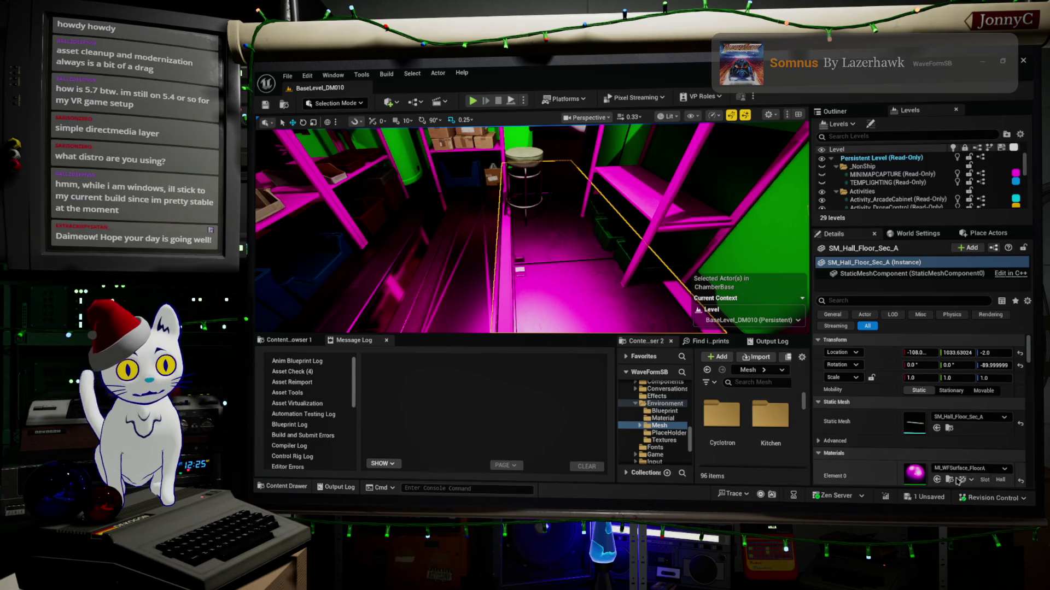
Browse from Materials Element 0 to MI_WFSurface_FloorA in the ChamberMat folder.
{"action": "scroll", "coordinate": [930, 416], "scroll_direction": "down", "scroll_amount": 3}
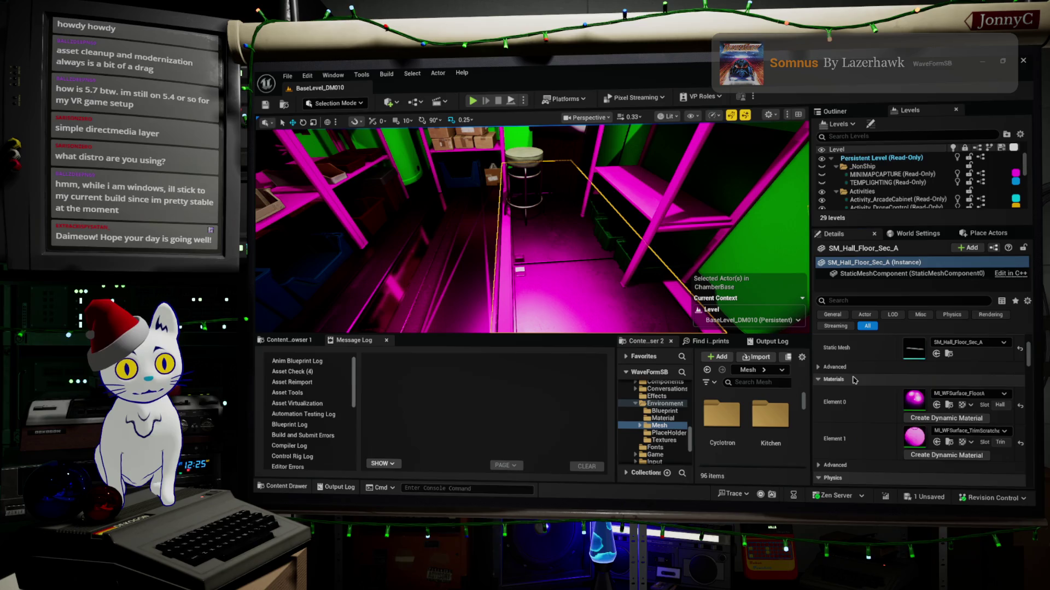
{"action": "right_click", "coordinate": [852, 379]}
{"action": "right_click", "coordinate": [844, 387]}
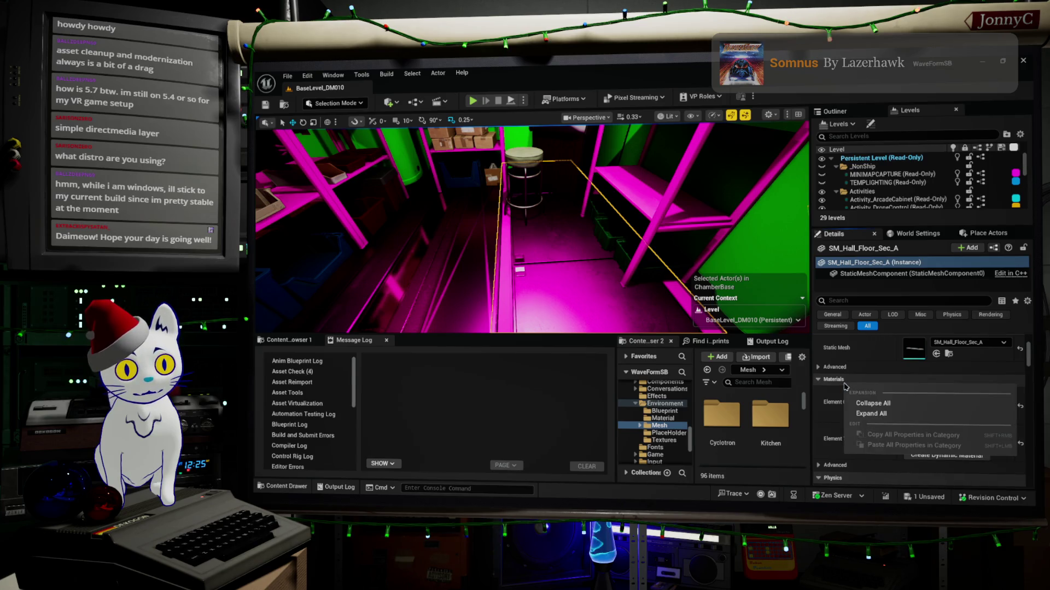
{"action": "key", "text": "Escape"}
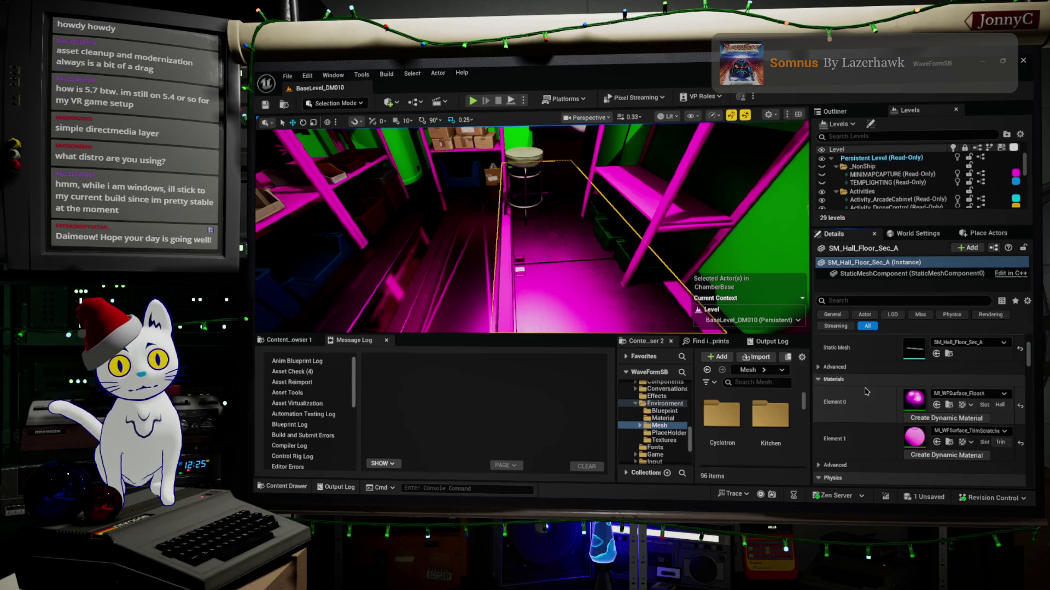
{"action": "right_click", "coordinate": [866, 388]}
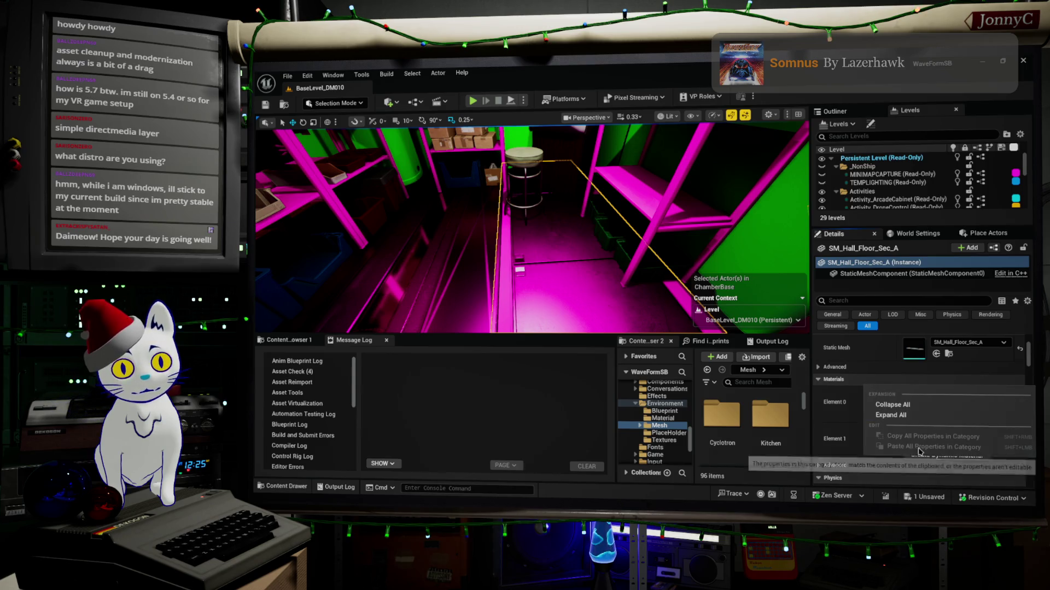
{"action": "left_click", "coordinate": [864, 418]}
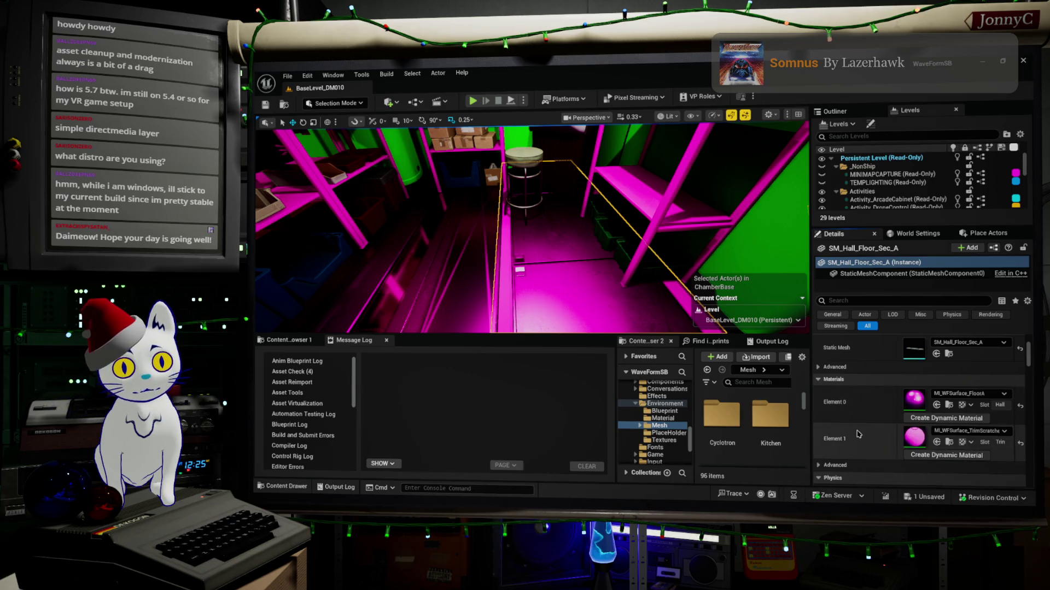
{"action": "left_click", "coordinate": [949, 406]}
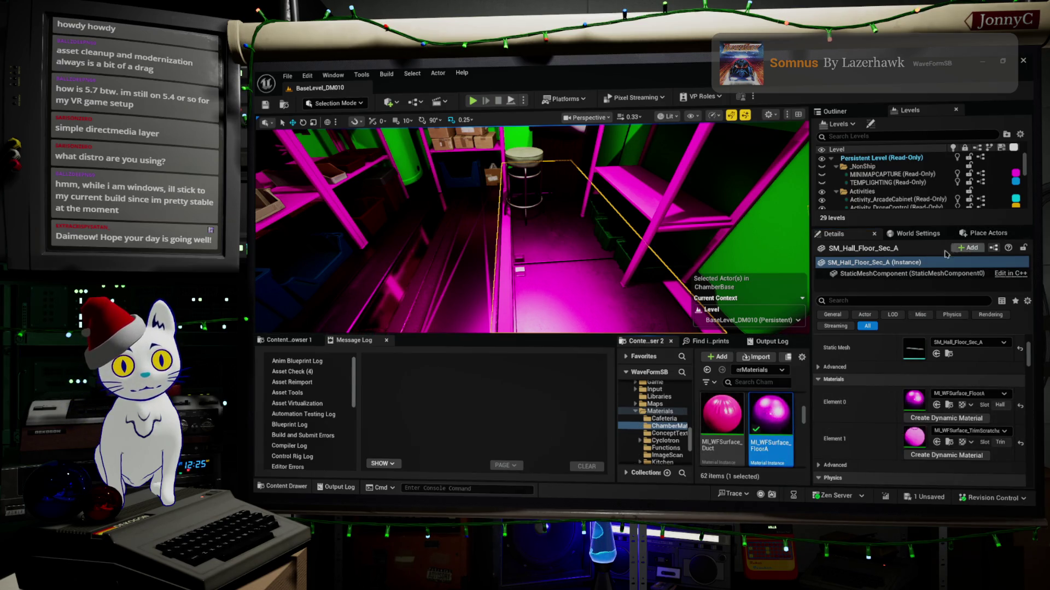
Copy the floor's Element 0 material and paste MI_WFSurface_FloorA into the A3 wall's first slot.
{"action": "scroll", "coordinate": [634, 172], "scroll_direction": "up", "scroll_amount": 5}
{"action": "scroll", "coordinate": [596, 202], "scroll_direction": "down", "scroll_amount": 5}
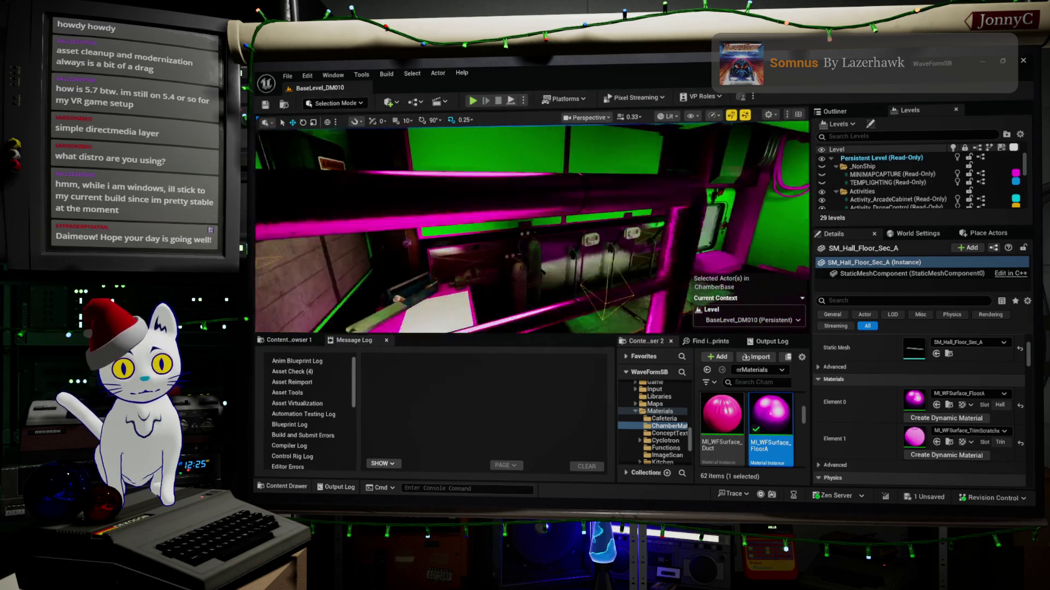
{"action": "left_click", "coordinate": [864, 381]}
{"action": "right_click", "coordinate": [863, 381]}
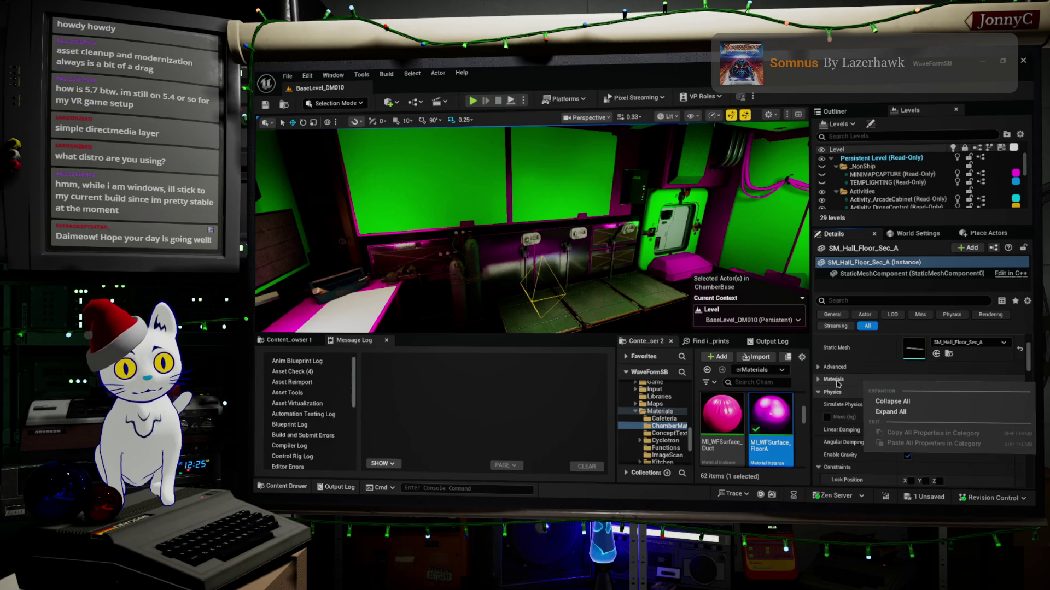
{"action": "right_click", "coordinate": [836, 383]}
{"action": "left_click", "coordinate": [832, 380]}
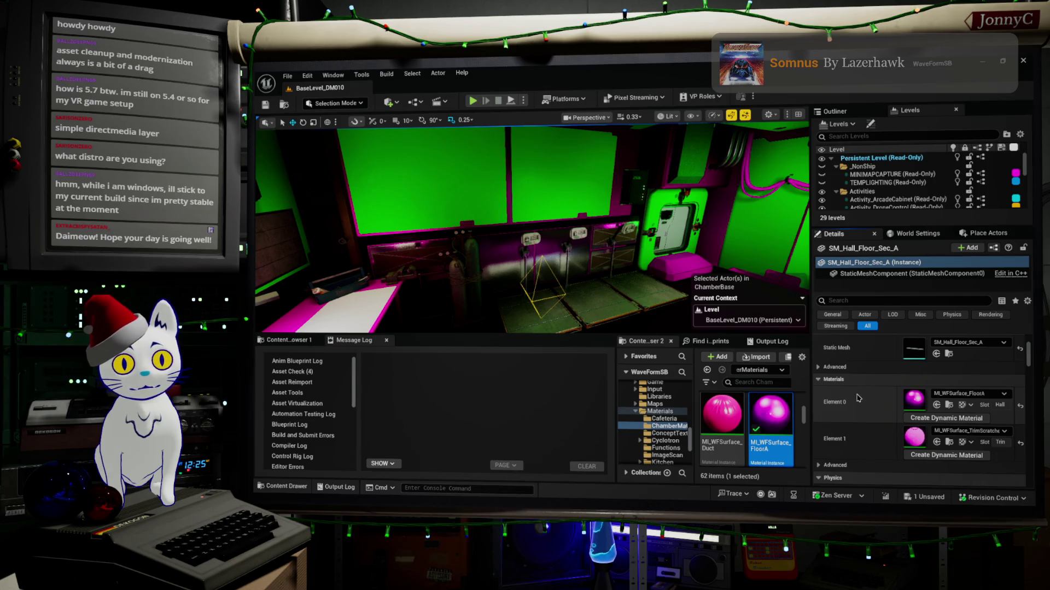
{"action": "right_click", "coordinate": [858, 398]}
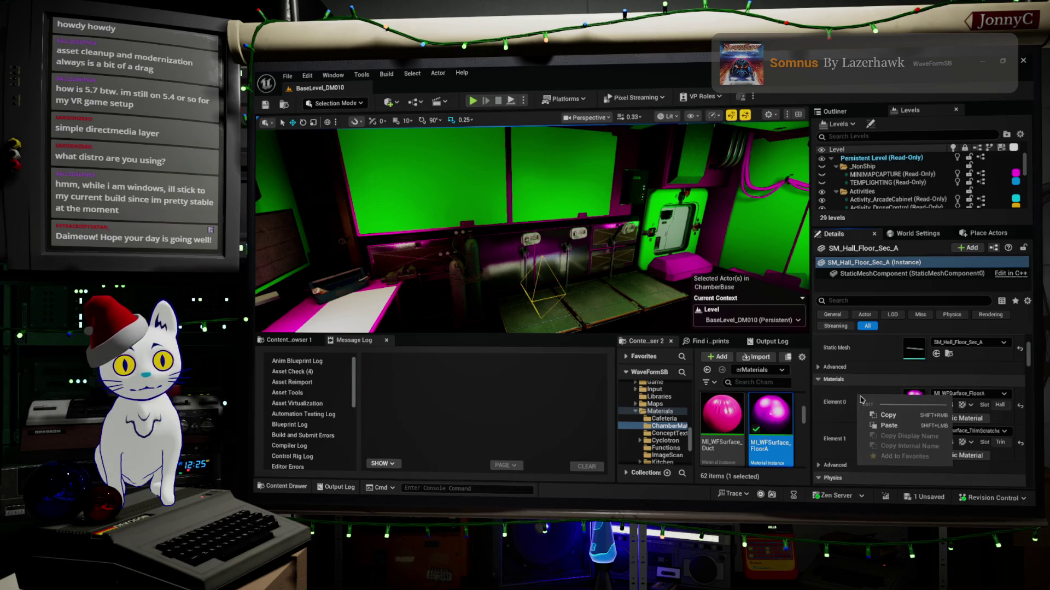
{"action": "left_click", "coordinate": [578, 273]}
{"action": "right_click", "coordinate": [879, 409]}
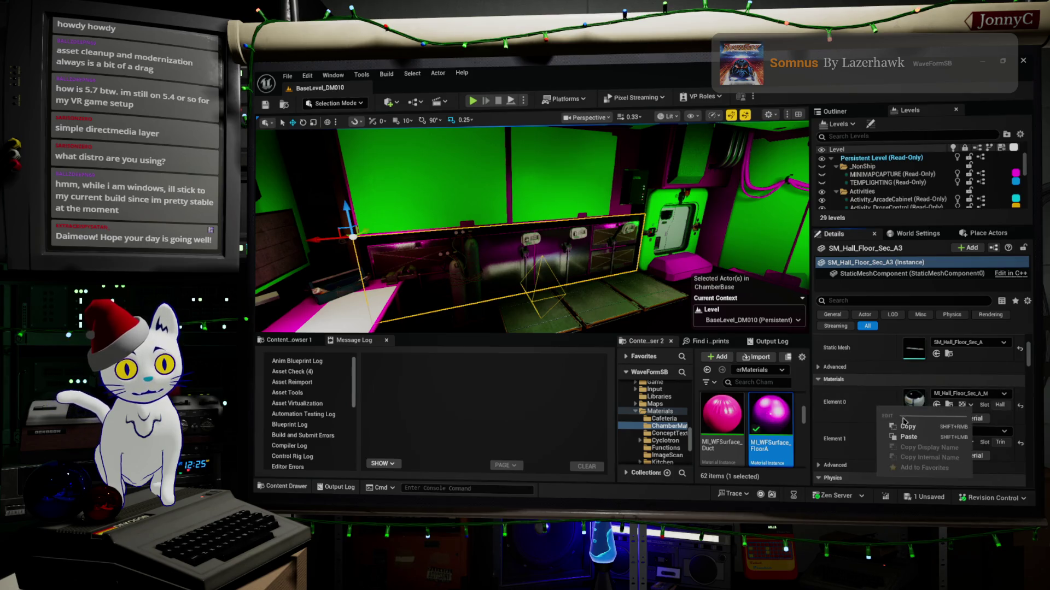
{"action": "left_click", "coordinate": [909, 437]}
Locate the floor's TrimScratched material in the Content Browser, then reselect the A3 wall section.
{"action": "key", "text": "f"}
{"action": "left_click_drag", "start_coordinate": [520, 324], "coordinate": [519, 323]}
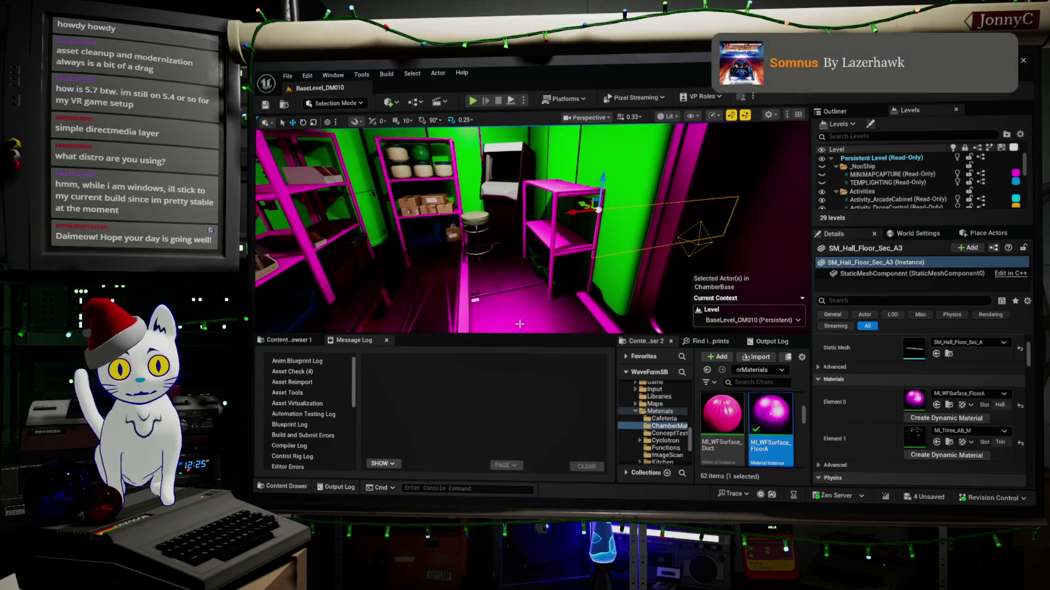
{"action": "left_click", "coordinate": [530, 314]}
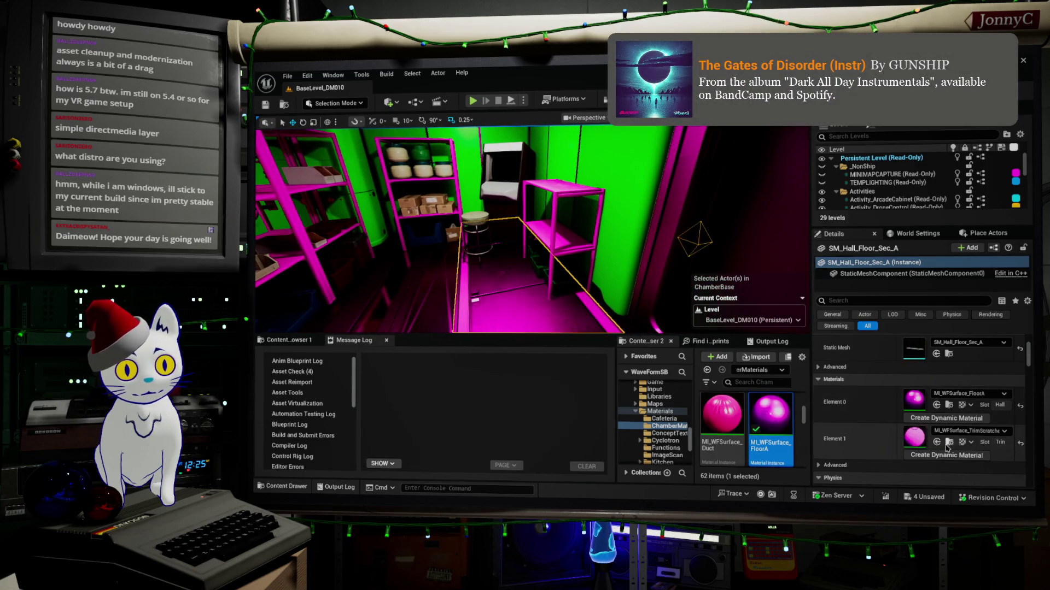
{"action": "left_click", "coordinate": [949, 443]}
{"action": "left_click_drag", "start_coordinate": [547, 246], "coordinate": [589, 241]}
{"action": "left_click", "coordinate": [566, 241]}
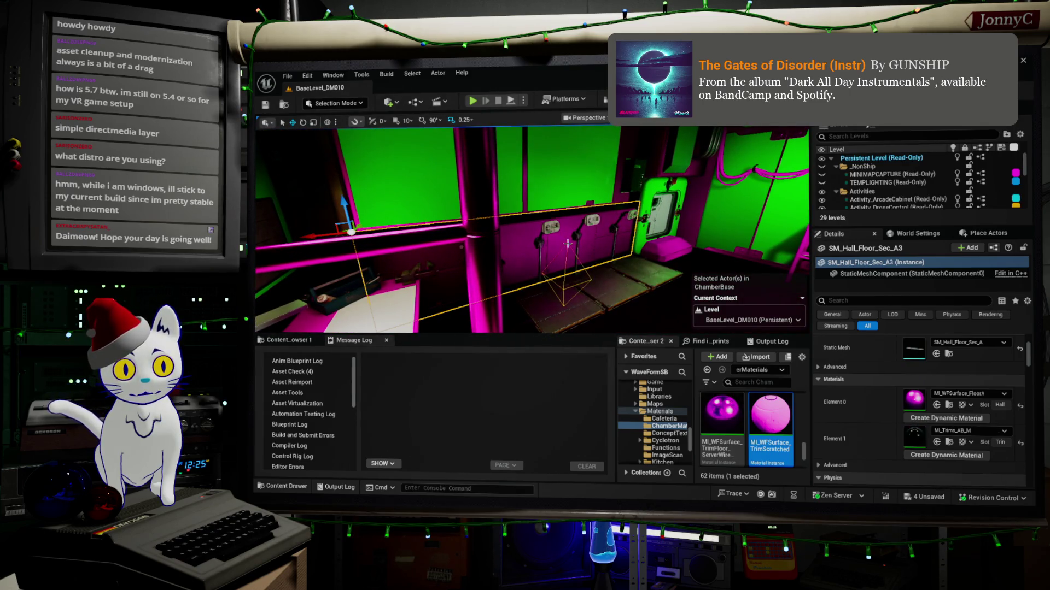
Assign the scratched trim material to the A3 wall's Element 1 and expand its advanced mesh settings.
{"action": "left_click", "coordinate": [937, 443]}
{"action": "scroll", "coordinate": [875, 426], "scroll_direction": "up", "scroll_amount": 2}
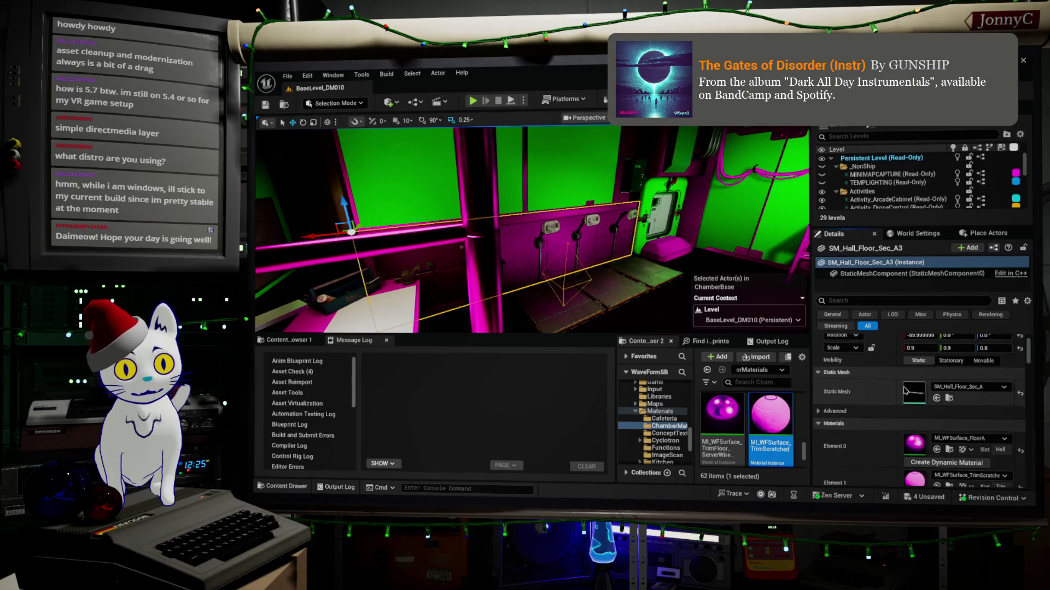
{"action": "right_click", "coordinate": [861, 424]}
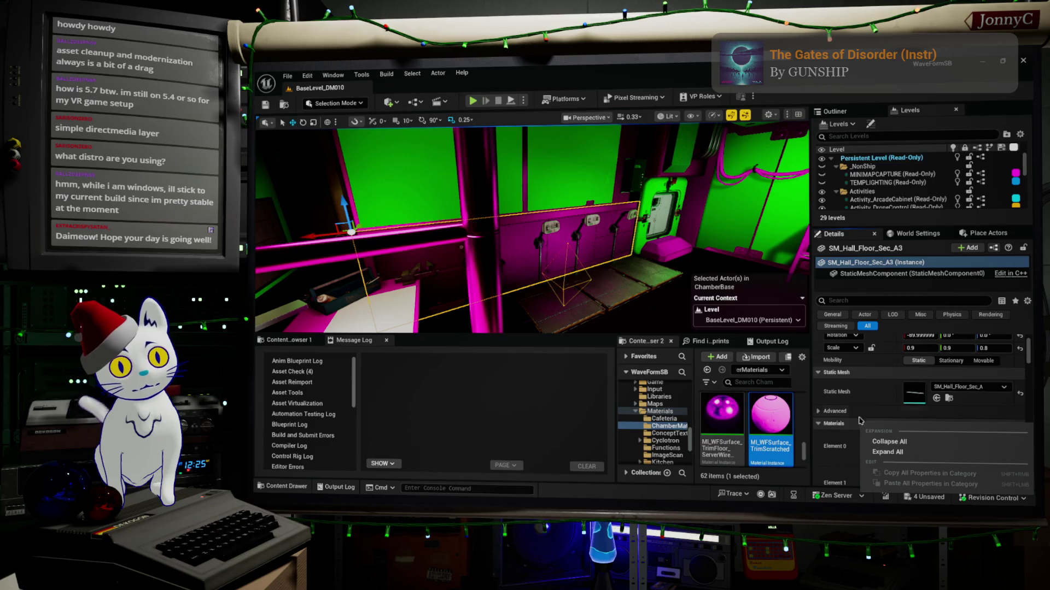
{"action": "right_click", "coordinate": [844, 373]}
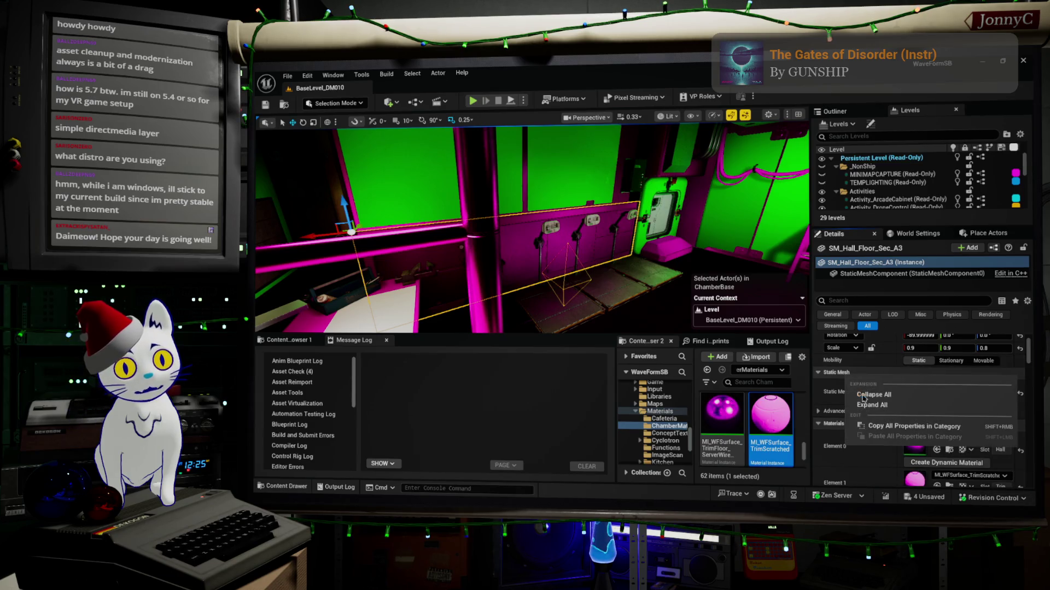
{"action": "left_click", "coordinate": [837, 423]}
{"action": "left_click", "coordinate": [835, 424]}
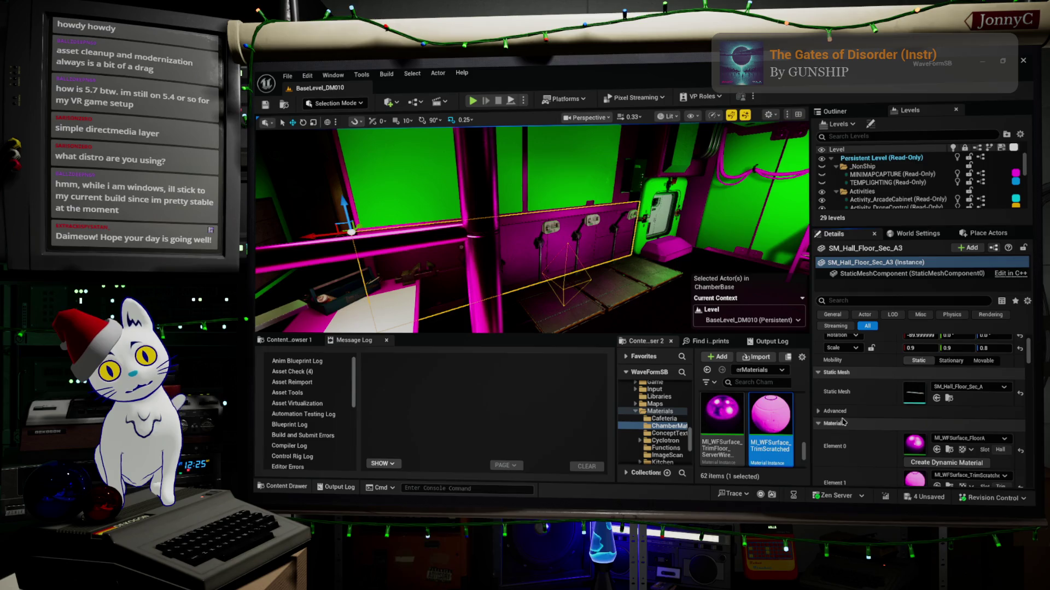
{"action": "left_click", "coordinate": [842, 414]}
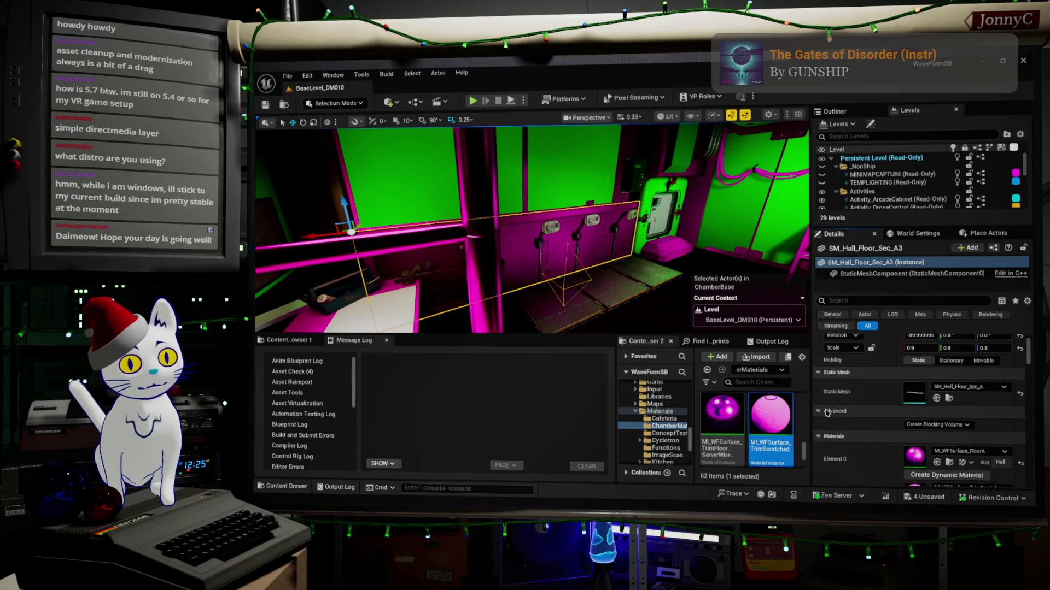
{"action": "left_click_drag", "start_coordinate": [530, 230], "coordinate": [531, 230]}
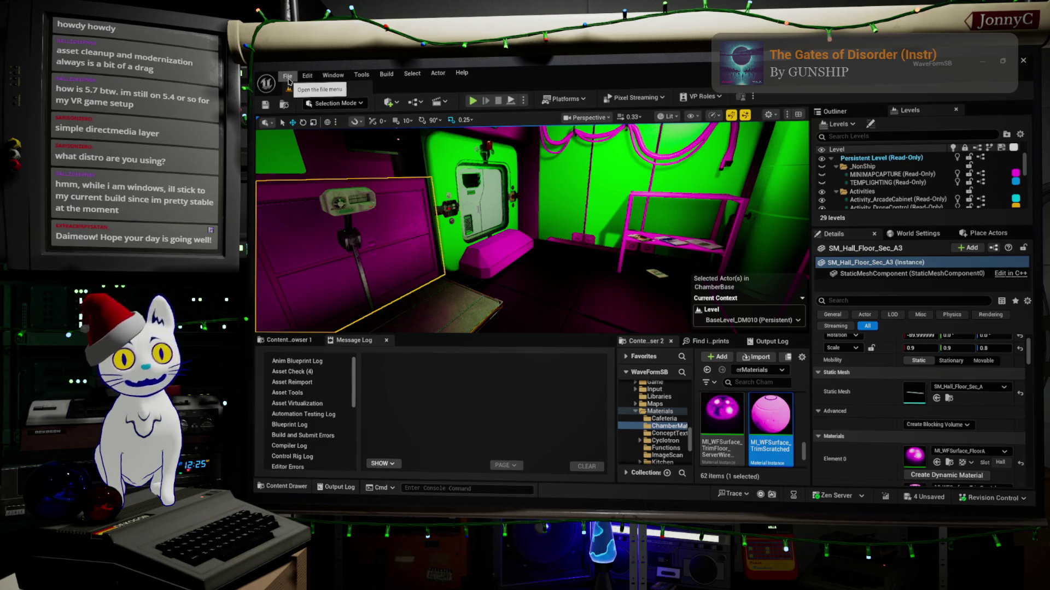
{"action": "left_click", "coordinate": [286, 76]}
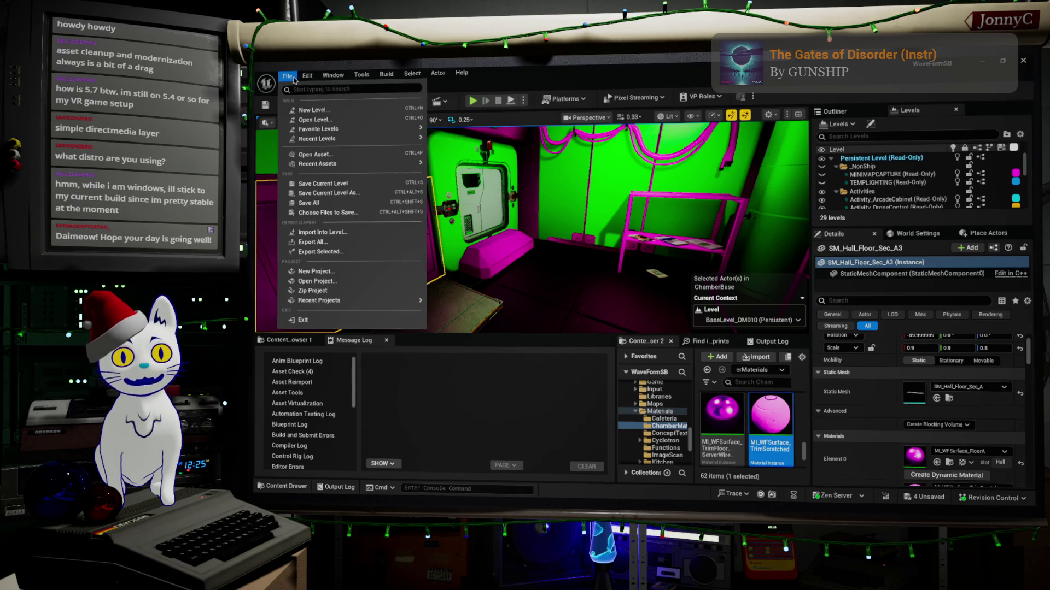
Save All so the level and its material swaps are stored.
{"action": "left_click", "coordinate": [354, 203]}
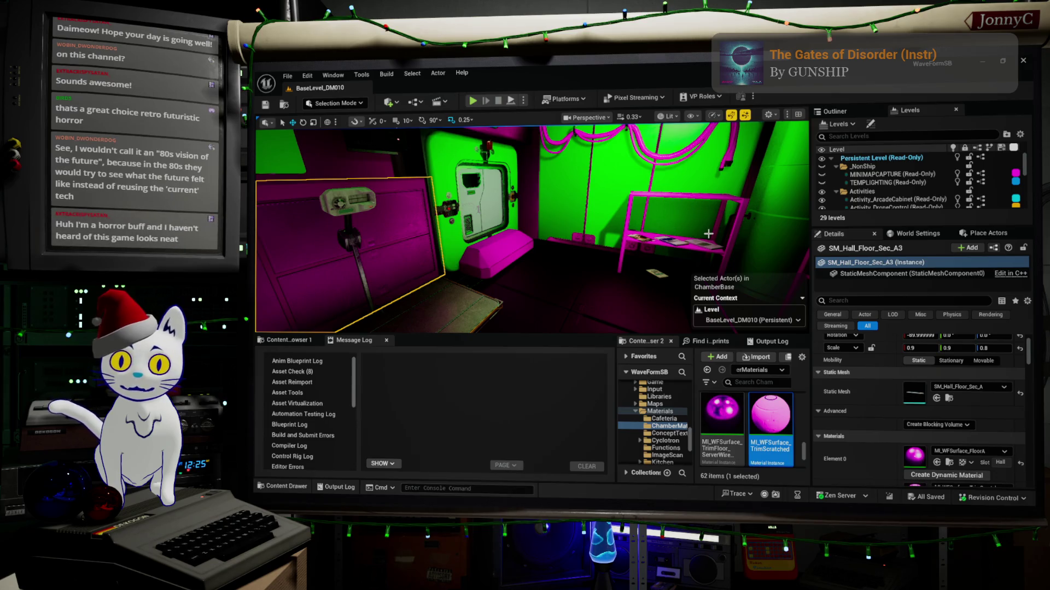
{"action": "mouse_move", "coordinate": [528, 233]}
{"action": "left_mouse_down"}
{"action": "mouse_move", "coordinate": [371, 235]}
{"action": "mouse_move", "coordinate": [514, 234]}
{"action": "mouse_move", "coordinate": [395, 193]}
{"action": "left_mouse_up"}
Select the stool prop to view its material and list the MPC assets in the Content Browser.
{"action": "left_click", "coordinate": [396, 191]}
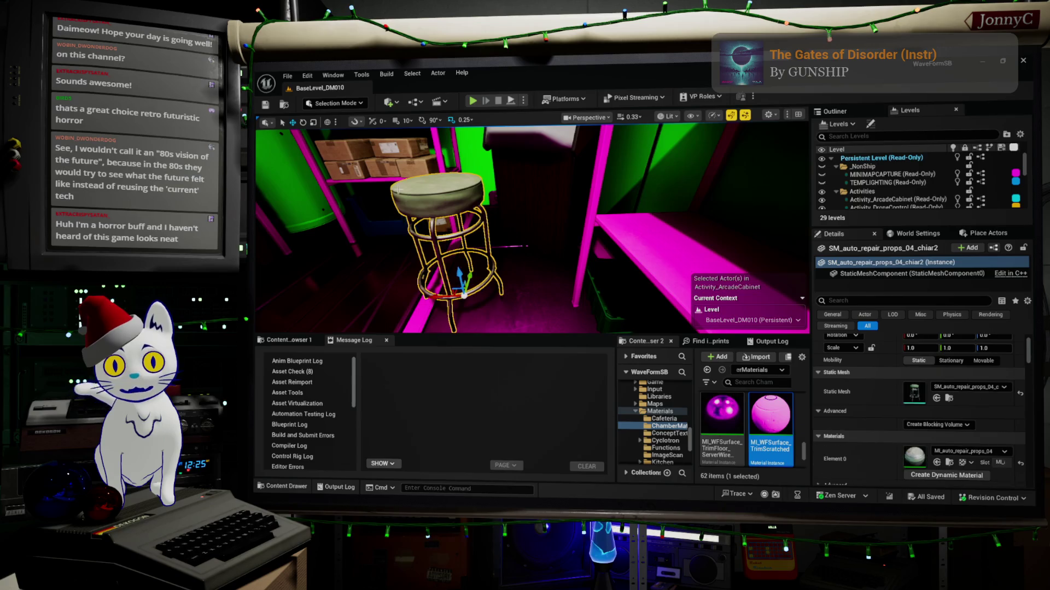
{"action": "scroll", "coordinate": [944, 403], "scroll_direction": "down", "scroll_amount": 3}
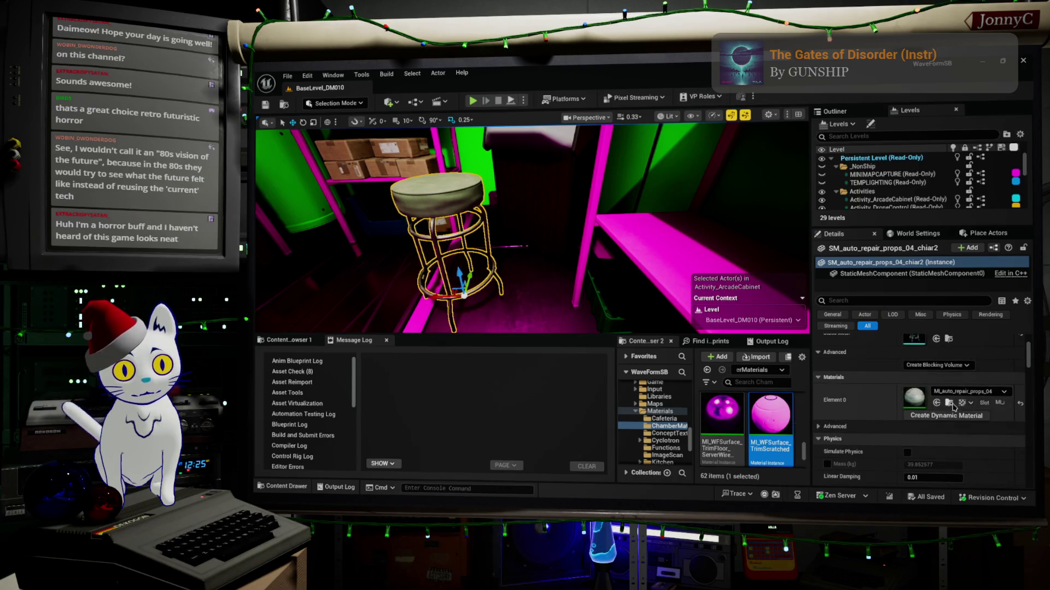
{"action": "left_click", "coordinate": [289, 340]}
{"action": "mouse_move", "coordinate": [436, 228]}
{"action": "left_mouse_down"}
{"action": "mouse_move", "coordinate": [436, 243]}
{"action": "mouse_move", "coordinate": [379, 149]}
{"action": "left_mouse_up"}
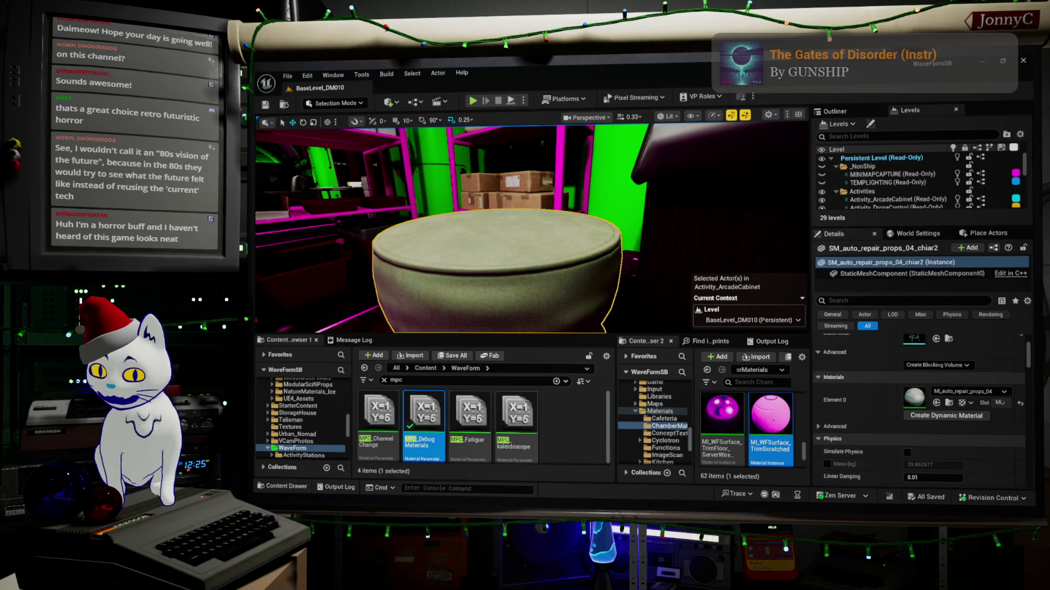
Switch over to the web browser.
{"action": "key", "text": "alt+Tab"}
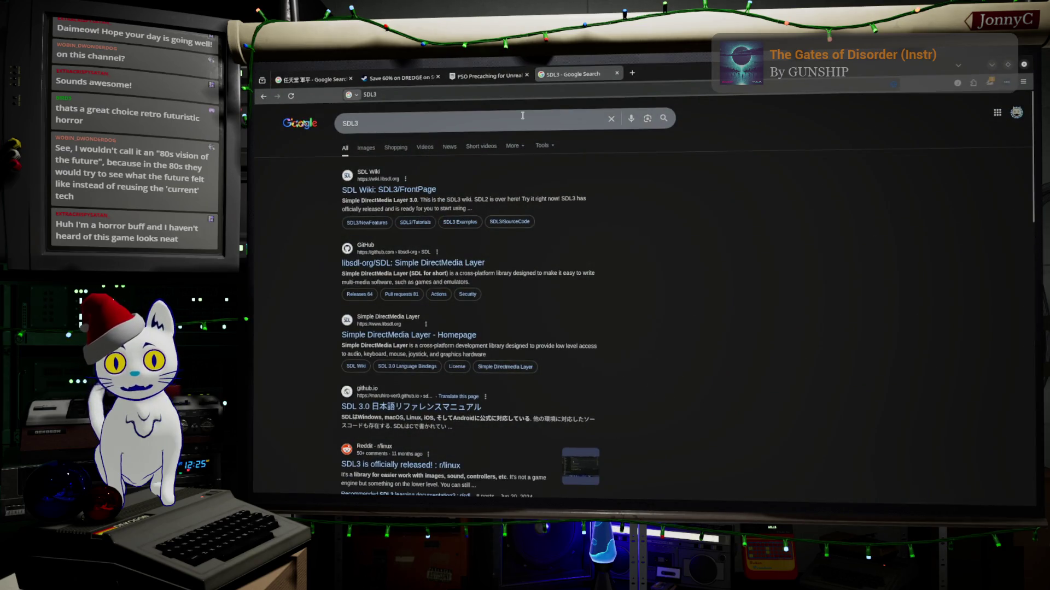
Search Google for 'alien mother PC' and switch to image results.
{"action": "left_click", "coordinate": [522, 116]}
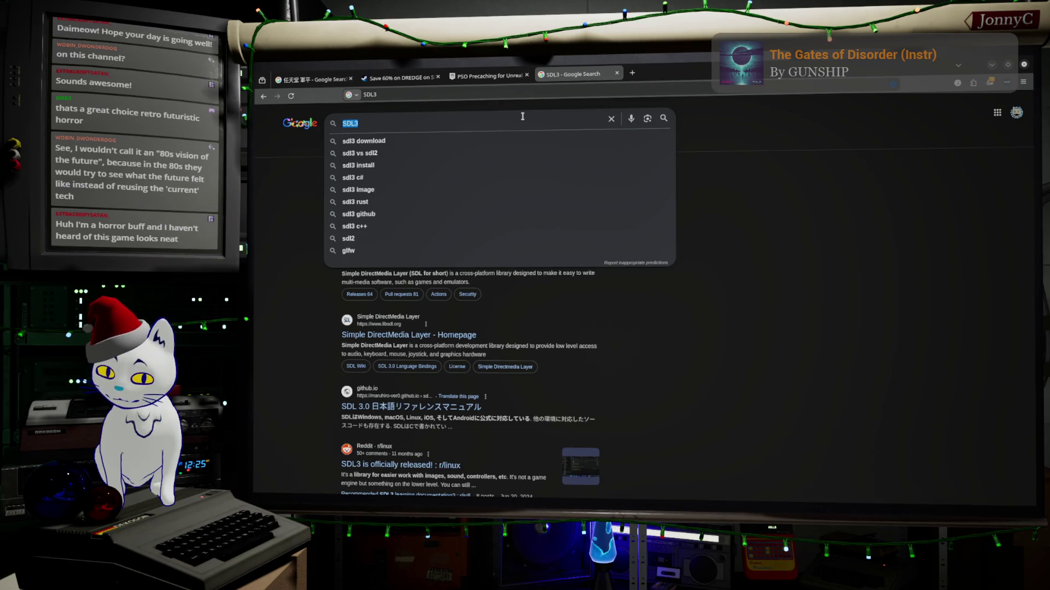
{"action": "type", "text": "alie"}
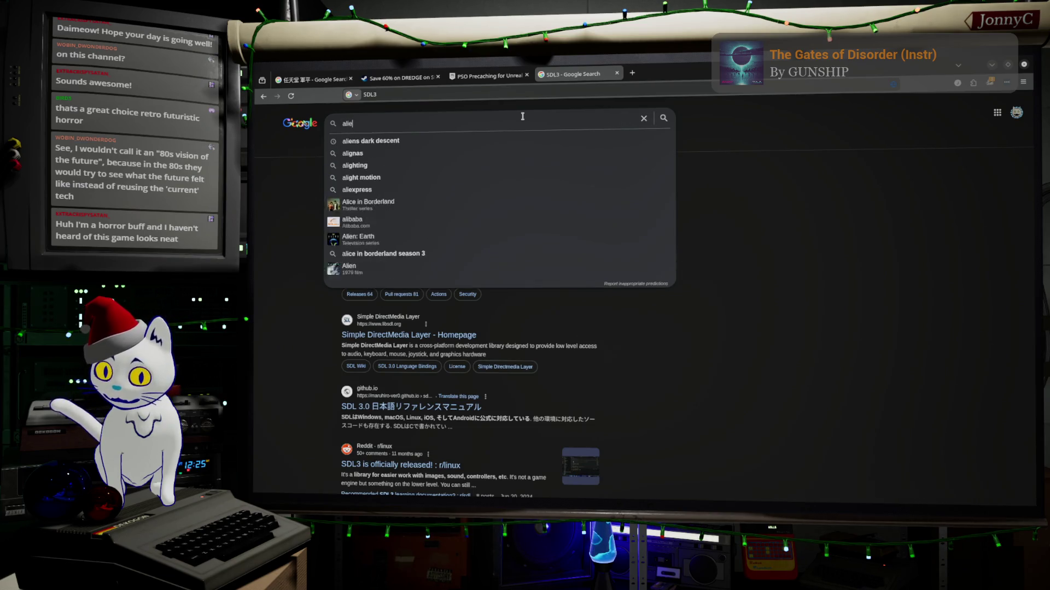
{"action": "type", "text": "n mother PC"}
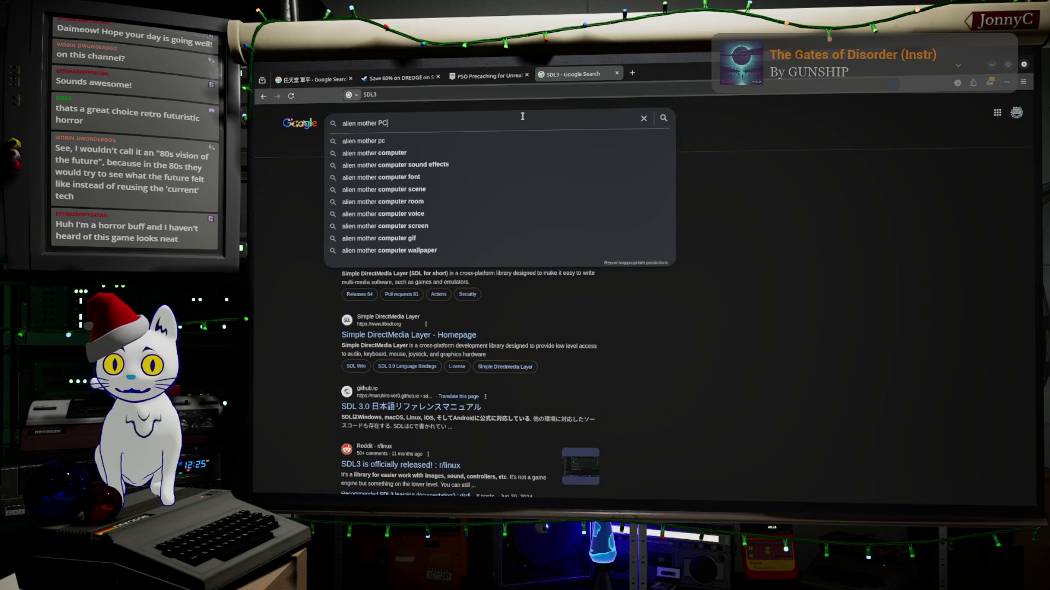
{"action": "key", "text": "Return"}
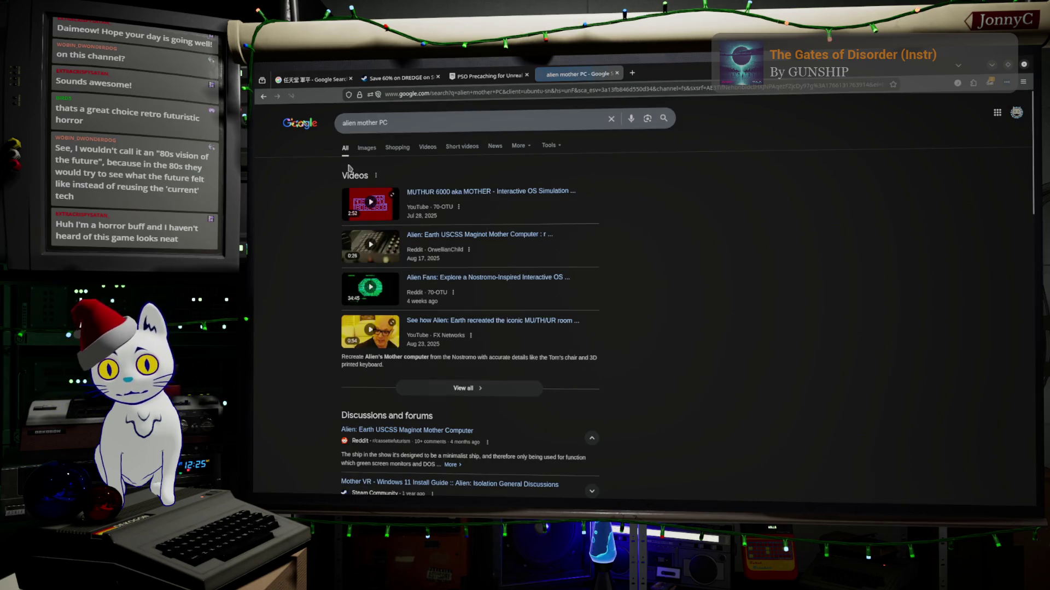
{"action": "left_click", "coordinate": [365, 147]}
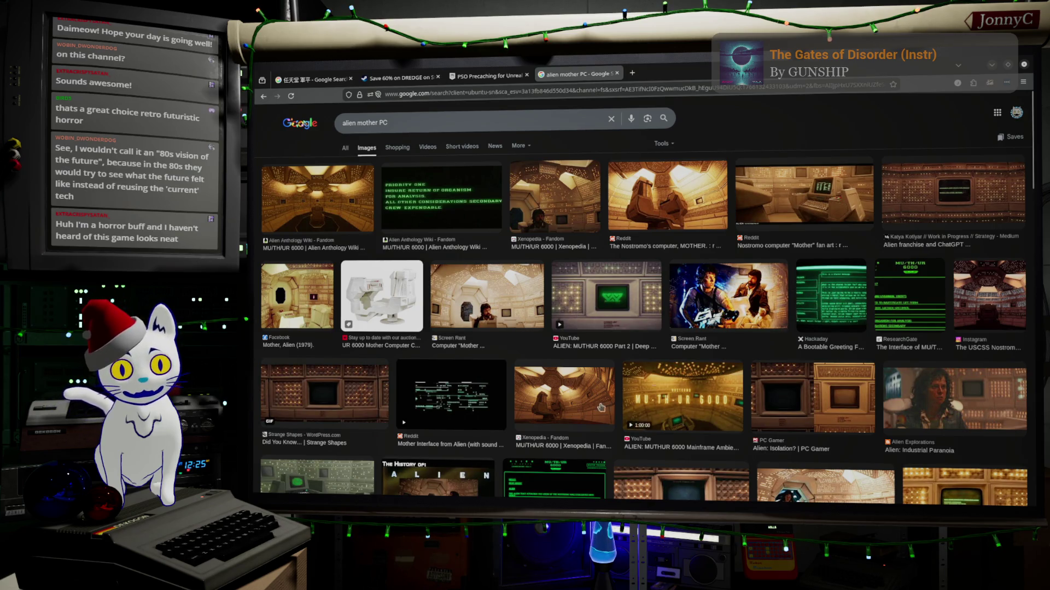
Preview the Screen Rant and Nostromo 'Mother' fan-art images, scrolling through the results.
{"action": "left_click", "coordinate": [489, 288]}
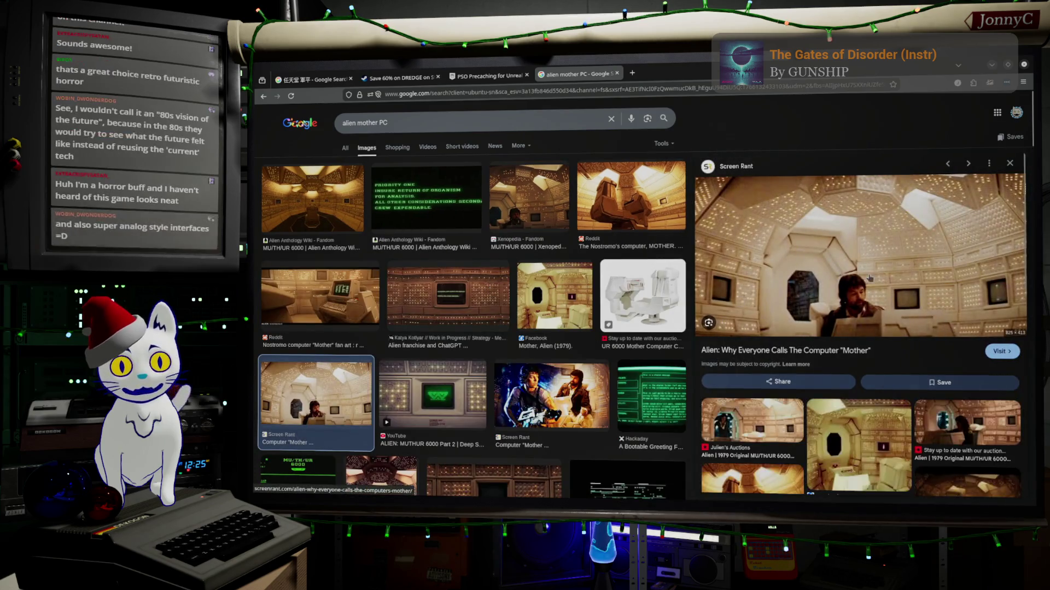
{"action": "left_click", "coordinate": [345, 295]}
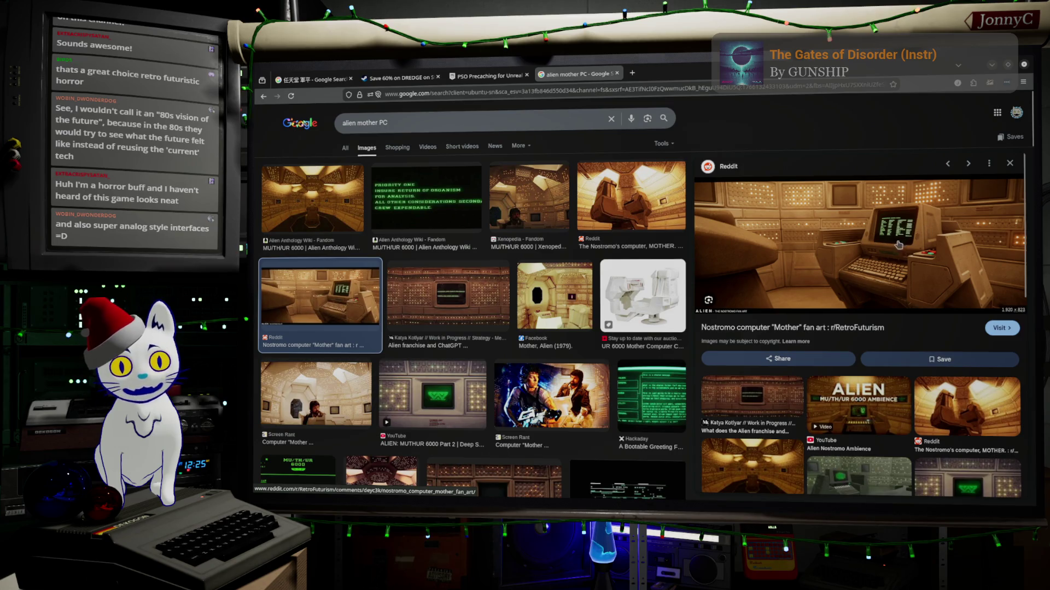
{"action": "scroll", "coordinate": [545, 381], "scroll_direction": "down", "scroll_amount": 5}
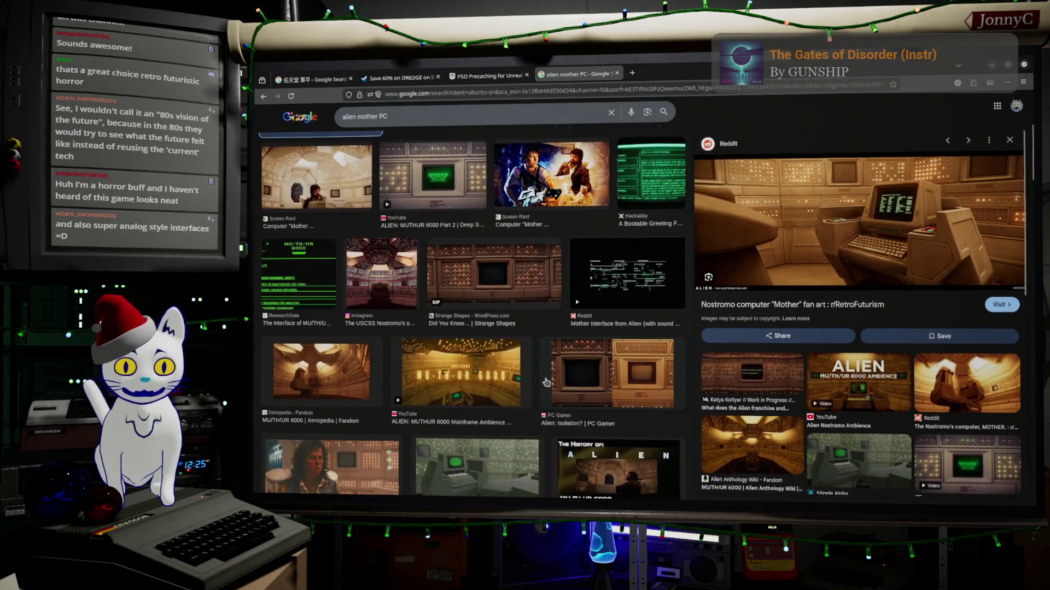
{"action": "scroll", "coordinate": [347, 375], "scroll_direction": "down", "scroll_amount": 3}
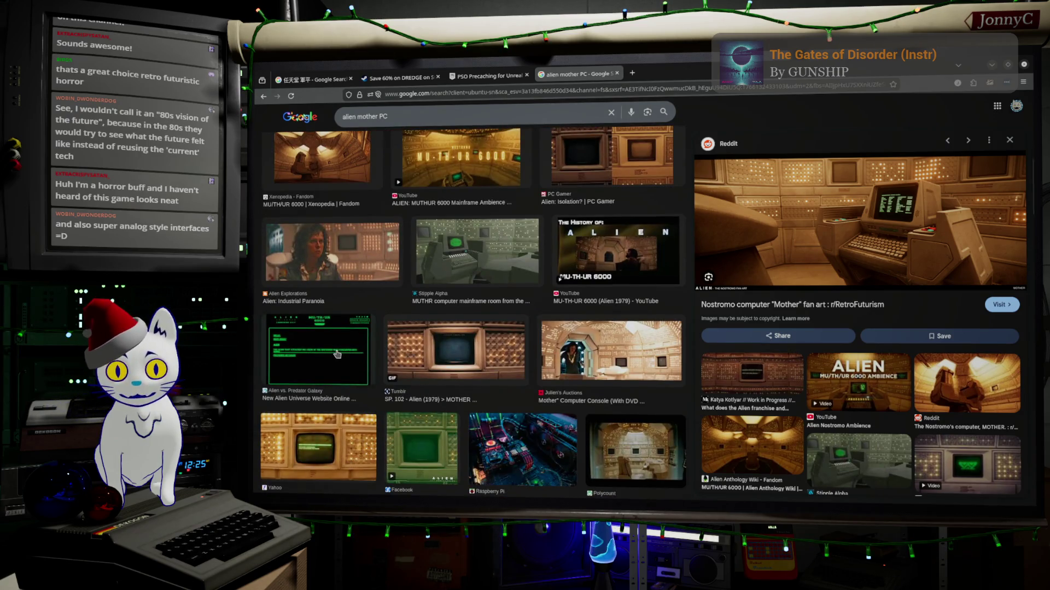
{"action": "scroll", "coordinate": [337, 354], "scroll_direction": "down", "scroll_amount": 4}
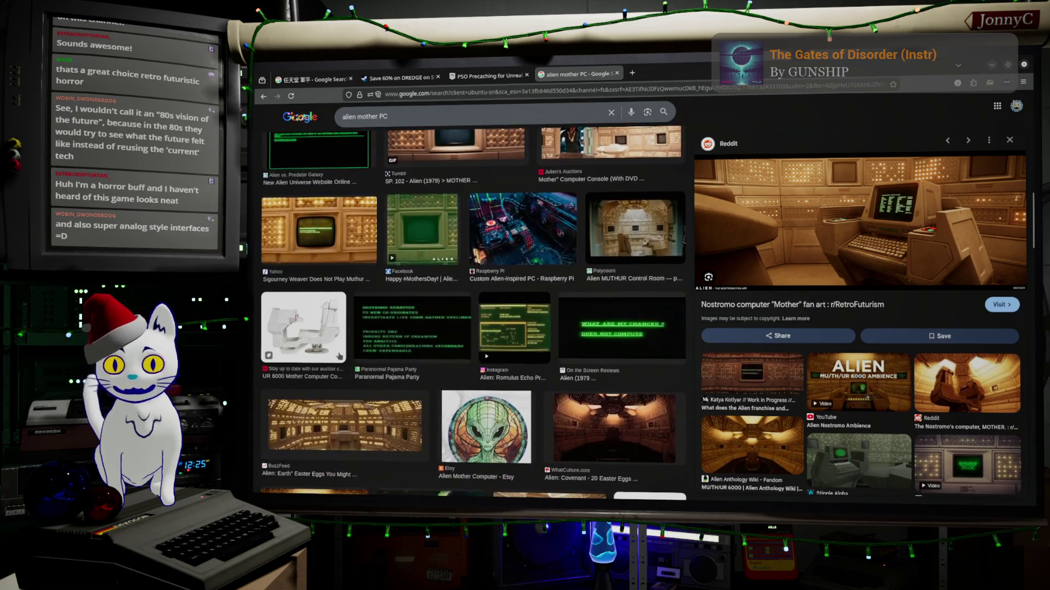
{"action": "scroll", "coordinate": [339, 356], "scroll_direction": "down", "scroll_amount": 8}
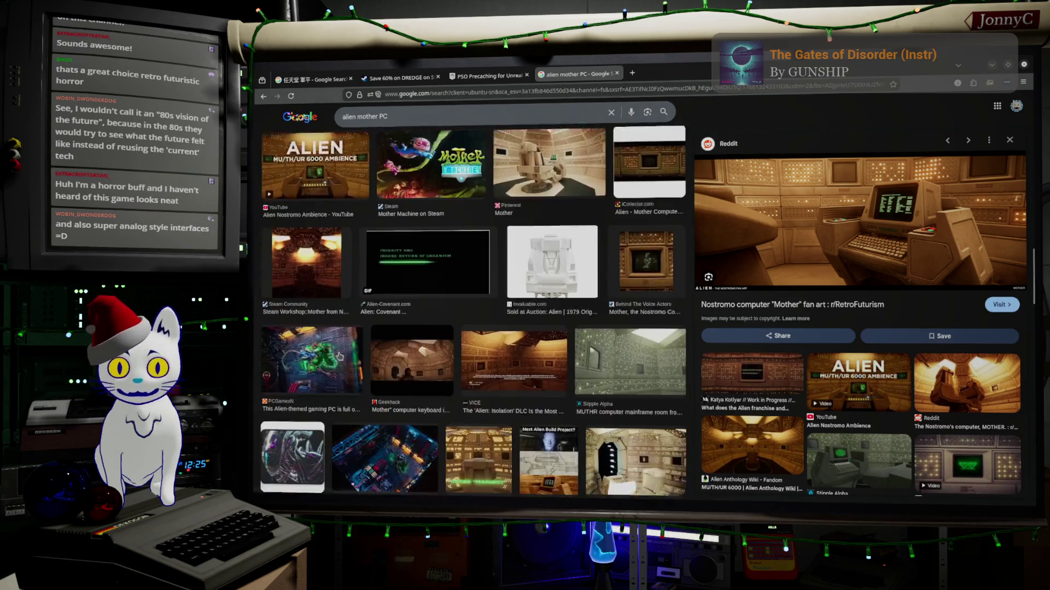
{"action": "scroll", "coordinate": [339, 356], "scroll_direction": "up", "scroll_amount": 15}
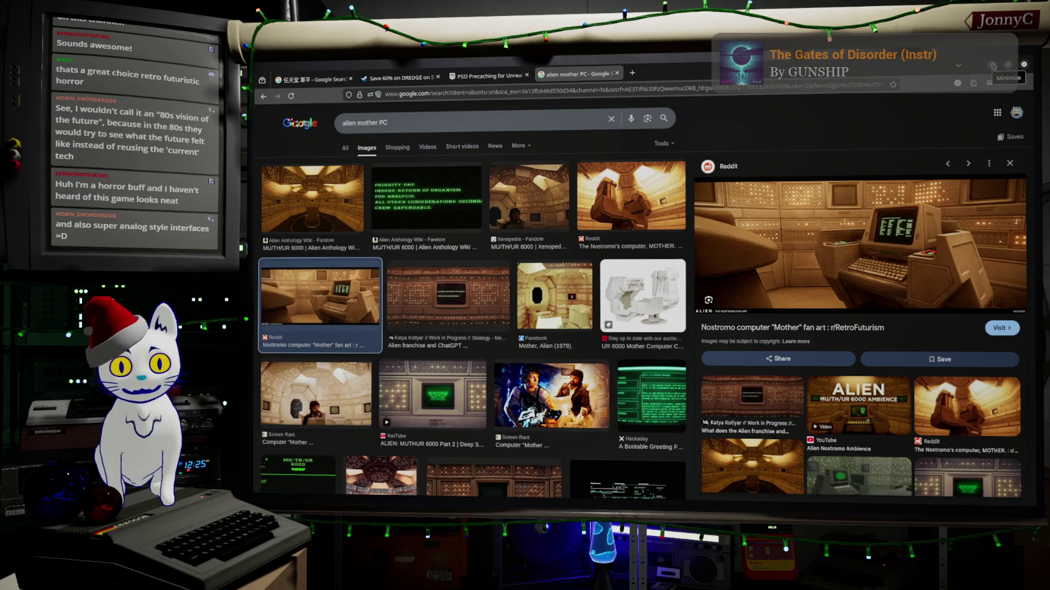
{"action": "left_click", "coordinate": [993, 66]}
Turn the view toward the magenta shelving and open the WaveForm Arcade folder in the Content Browser.
{"action": "mouse_move", "coordinate": [603, 282]}
{"action": "left_mouse_down"}
{"action": "mouse_move", "coordinate": [634, 279]}
{"action": "mouse_move", "coordinate": [465, 280]}
{"action": "left_mouse_up"}
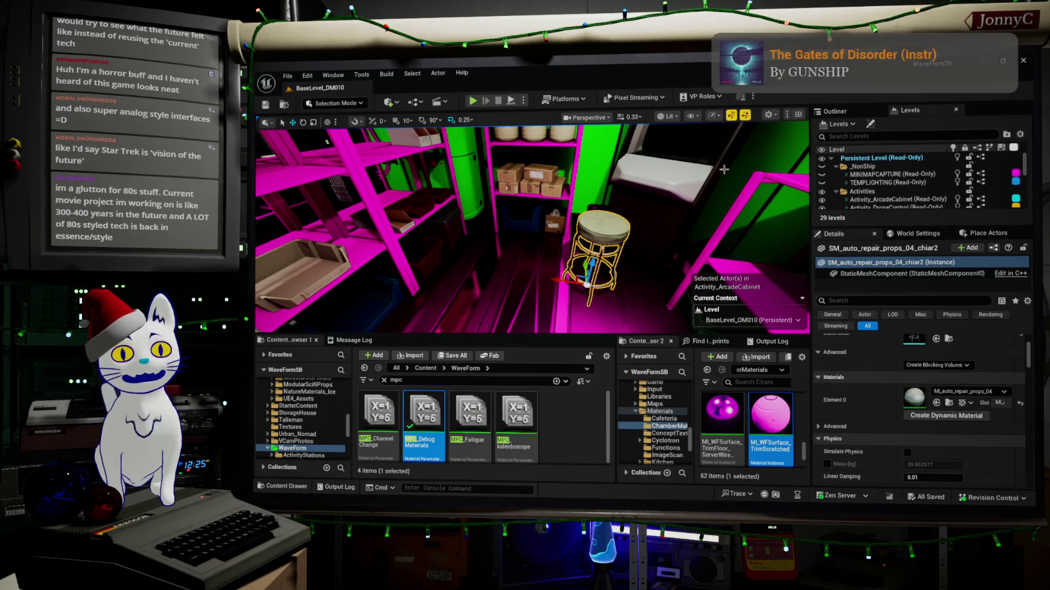
{"action": "scroll", "coordinate": [306, 432], "scroll_direction": "down", "scroll_amount": 2}
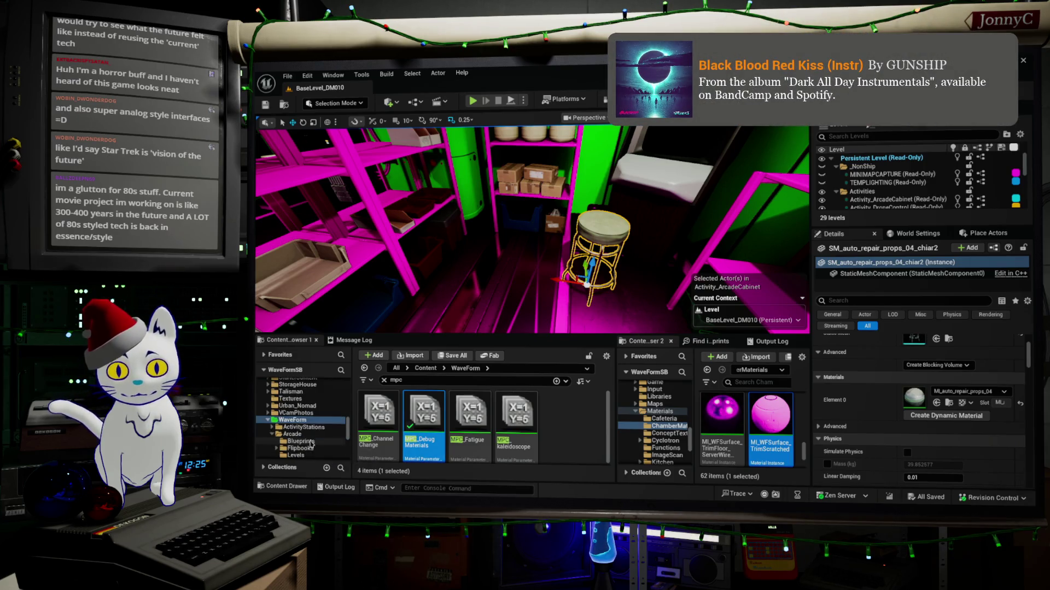
{"action": "scroll", "coordinate": [306, 421], "scroll_direction": "down", "scroll_amount": 5}
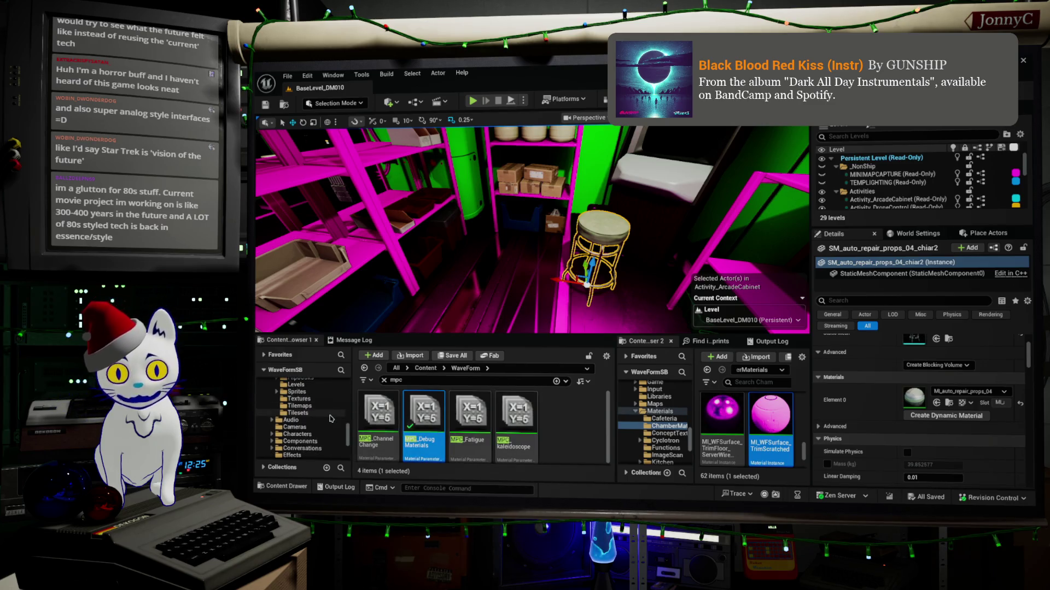
{"action": "scroll", "coordinate": [321, 411], "scroll_direction": "up", "scroll_amount": 1}
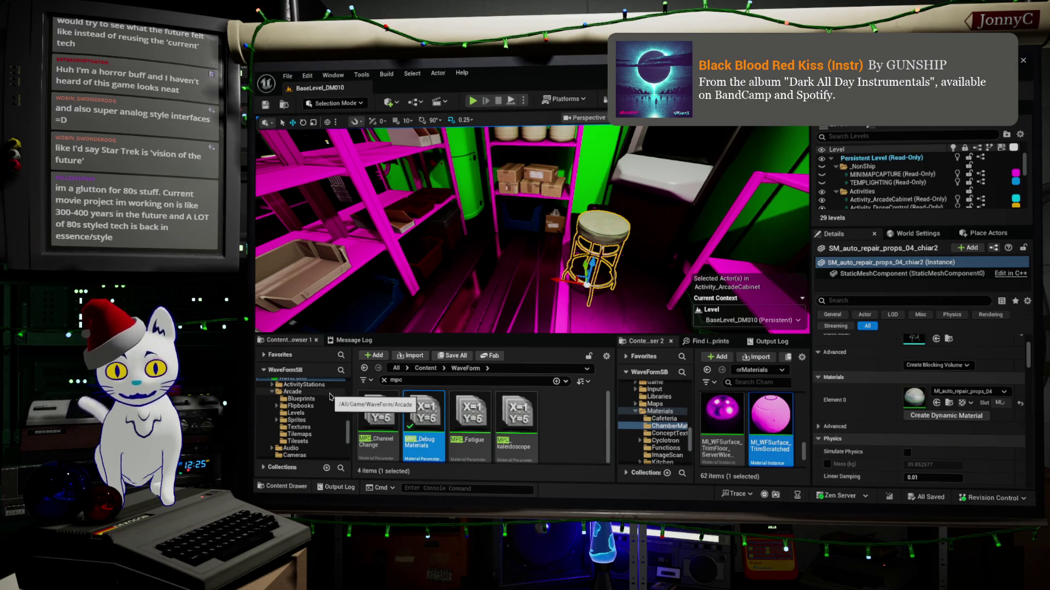
{"action": "scroll", "coordinate": [329, 395], "scroll_direction": "down", "scroll_amount": 3}
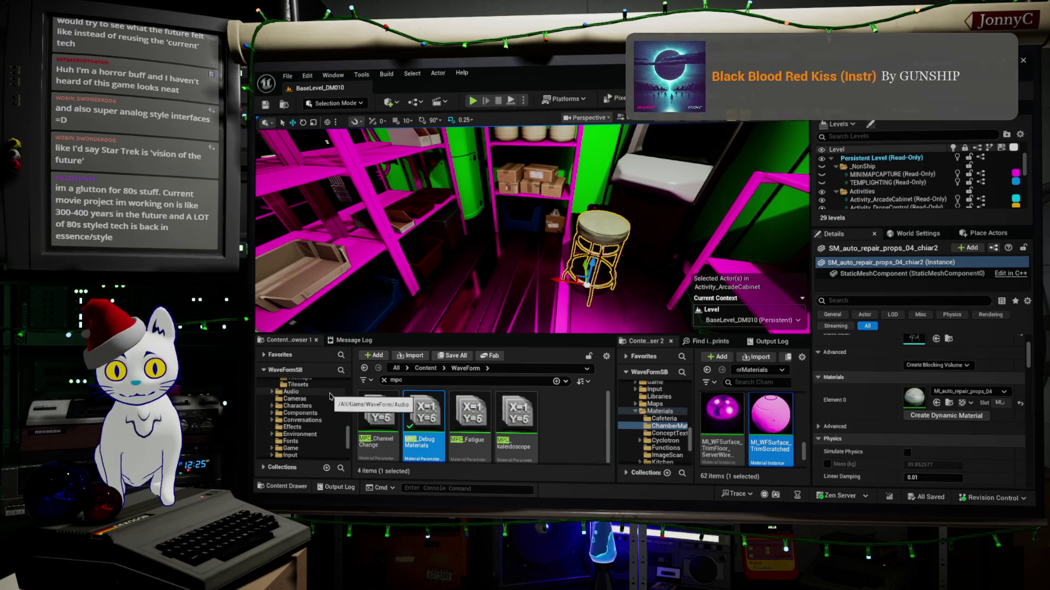
{"action": "scroll", "coordinate": [328, 397], "scroll_direction": "down", "scroll_amount": 5}
{"action": "scroll", "coordinate": [326, 400], "scroll_direction": "down", "scroll_amount": 1}
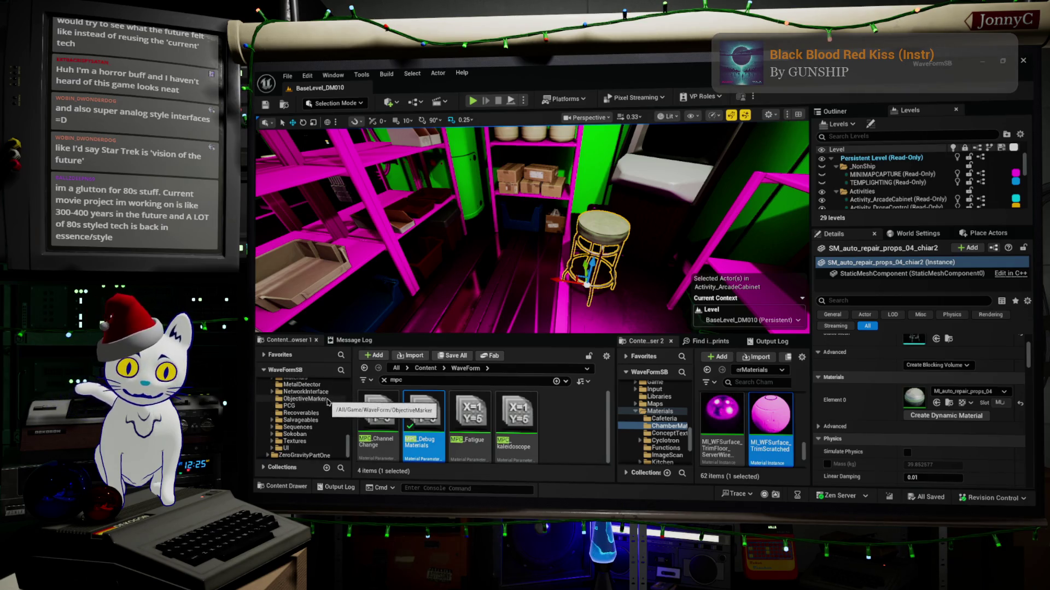
{"action": "scroll", "coordinate": [327, 400], "scroll_direction": "up", "scroll_amount": 5}
{"action": "scroll", "coordinate": [327, 402], "scroll_direction": "up", "scroll_amount": 4}
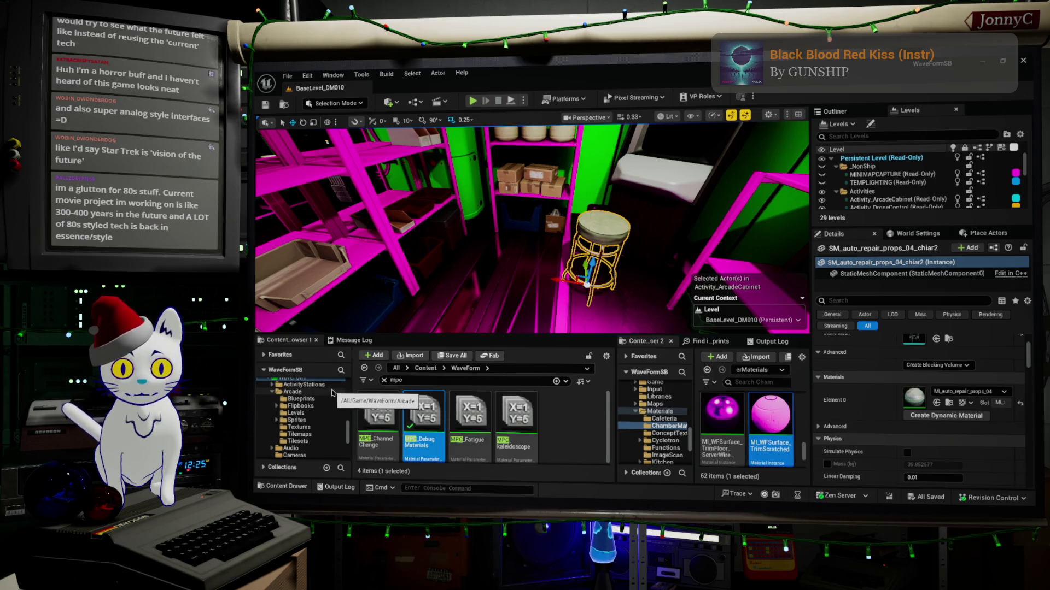
{"action": "scroll", "coordinate": [328, 399], "scroll_direction": "down", "scroll_amount": 4}
{"action": "scroll", "coordinate": [332, 393], "scroll_direction": "down", "scroll_amount": 2}
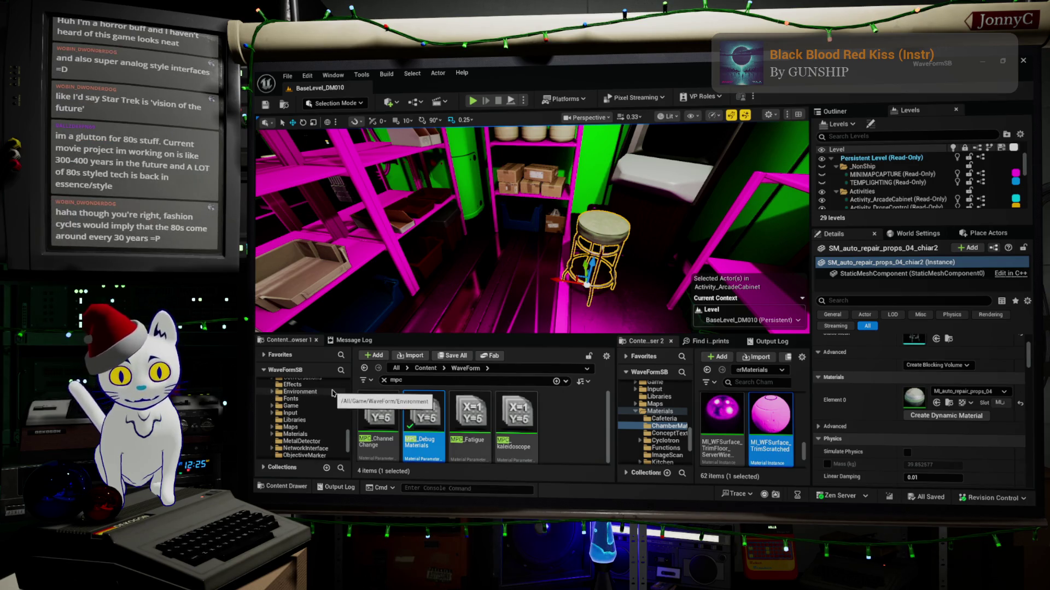
{"action": "scroll", "coordinate": [329, 393], "scroll_direction": "up", "scroll_amount": 6}
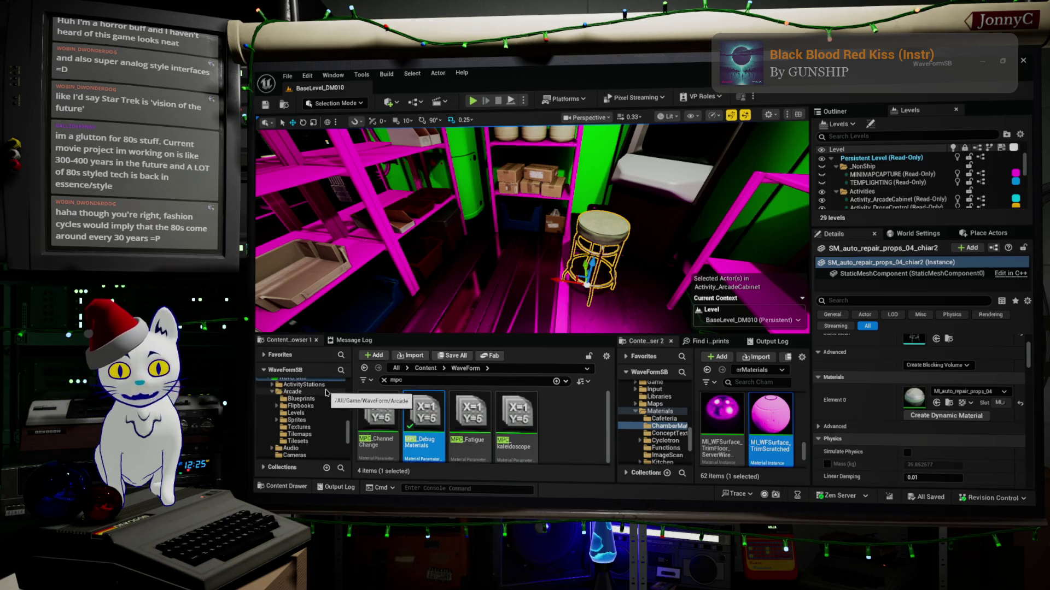
{"action": "left_click", "coordinate": [324, 393]}
Scroll the folder tree to look over the Arcade folder's Blueprints, Levels, Textures and other subfolders.
{"action": "scroll", "coordinate": [325, 395], "scroll_direction": "down", "scroll_amount": 5}
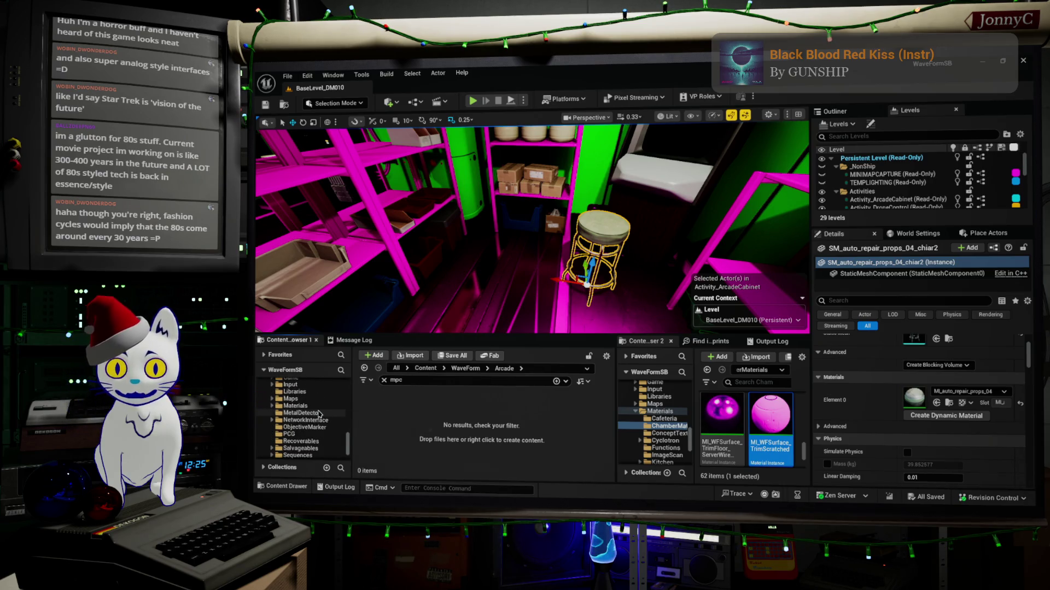
{"action": "scroll", "coordinate": [319, 414], "scroll_direction": "down", "scroll_amount": 2}
{"action": "scroll", "coordinate": [319, 414], "scroll_direction": "up", "scroll_amount": 6}
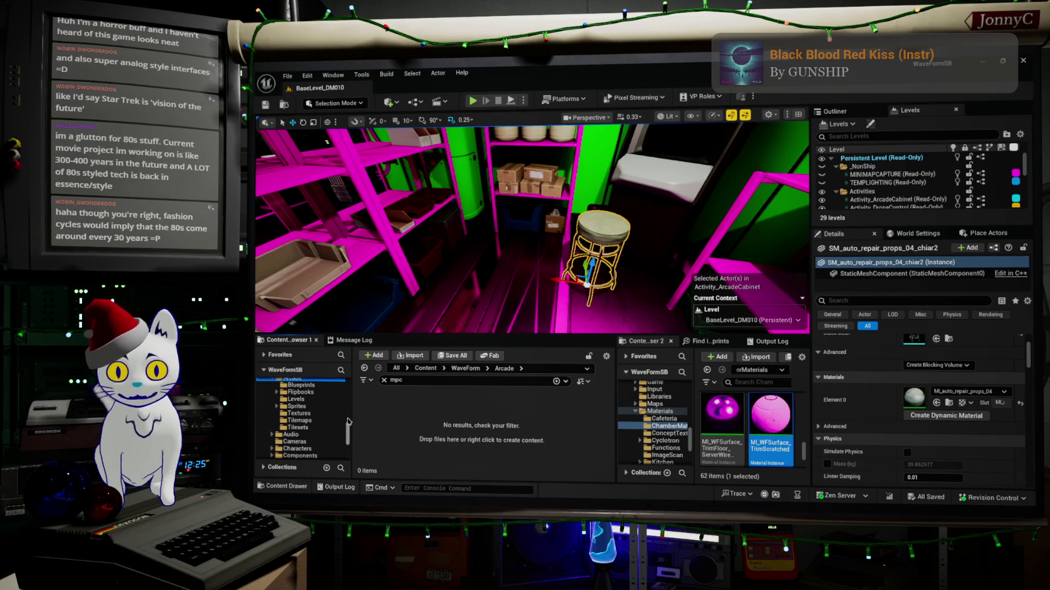
{"action": "scroll", "coordinate": [336, 420], "scroll_direction": "up", "scroll_amount": 1}
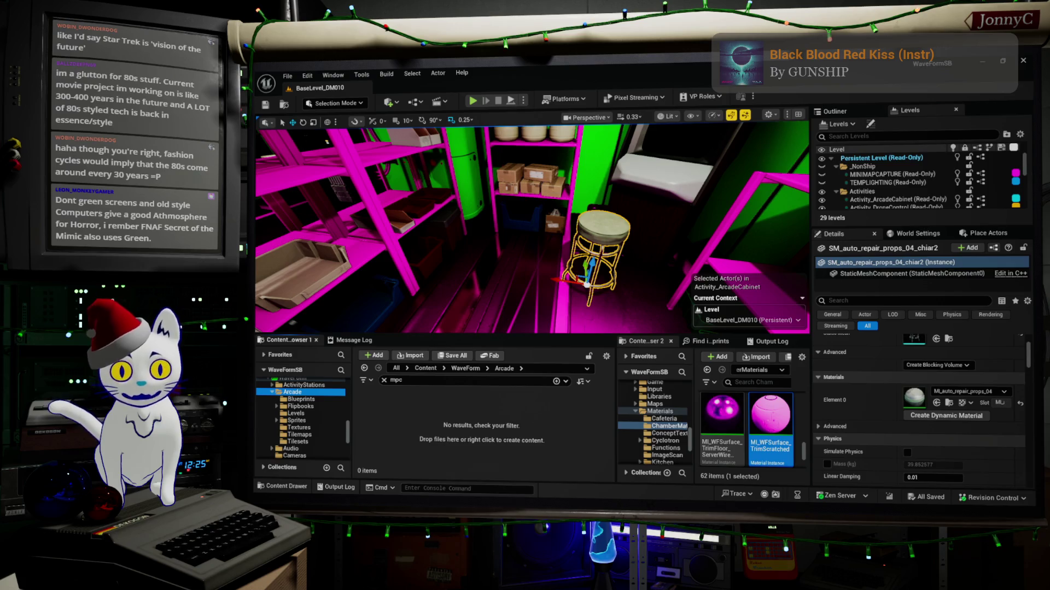
{"action": "mouse_move", "coordinate": [443, 187]}
{"action": "left_mouse_down"}
{"action": "mouse_move", "coordinate": [417, 290]}
{"action": "mouse_move", "coordinate": [323, 294]}
{"action": "left_mouse_up"}
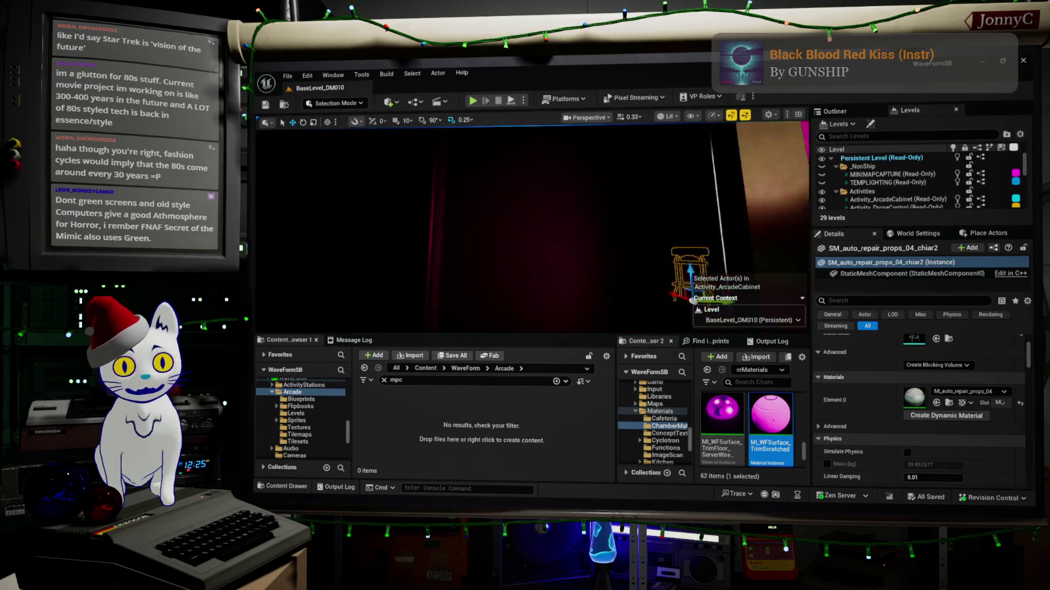
{"action": "mouse_move", "coordinate": [324, 294]}
{"action": "left_mouse_down"}
{"action": "mouse_move", "coordinate": [322, 284]}
{"action": "mouse_move", "coordinate": [377, 276]}
{"action": "mouse_move", "coordinate": [349, 278]}
{"action": "left_mouse_up"}
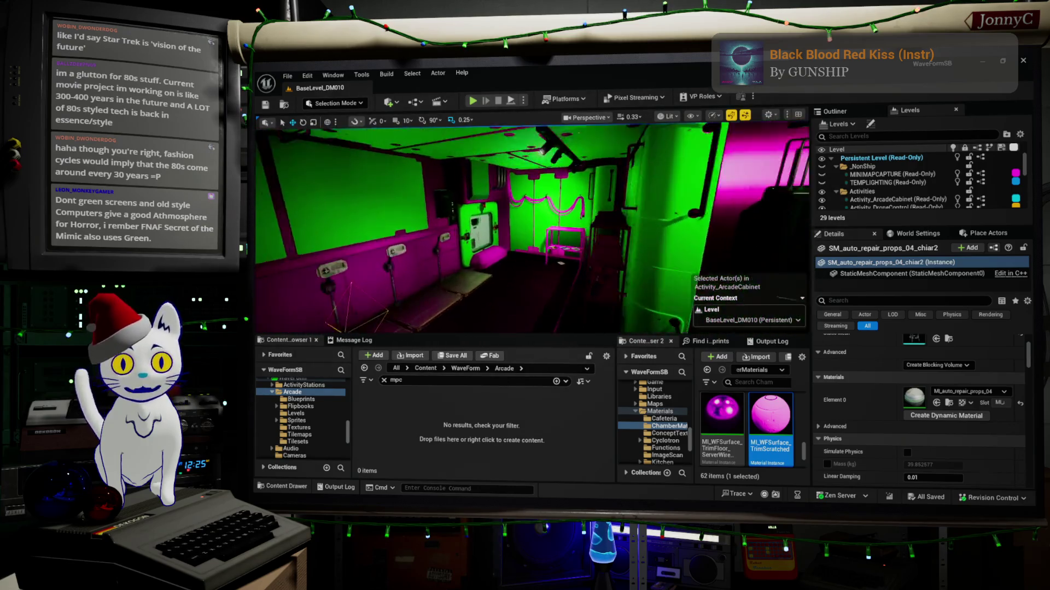
{"action": "mouse_move", "coordinate": [350, 279]}
{"action": "left_mouse_down"}
{"action": "mouse_move", "coordinate": [320, 280]}
{"action": "mouse_move", "coordinate": [369, 279]}
{"action": "mouse_move", "coordinate": [325, 279]}
{"action": "left_mouse_up"}
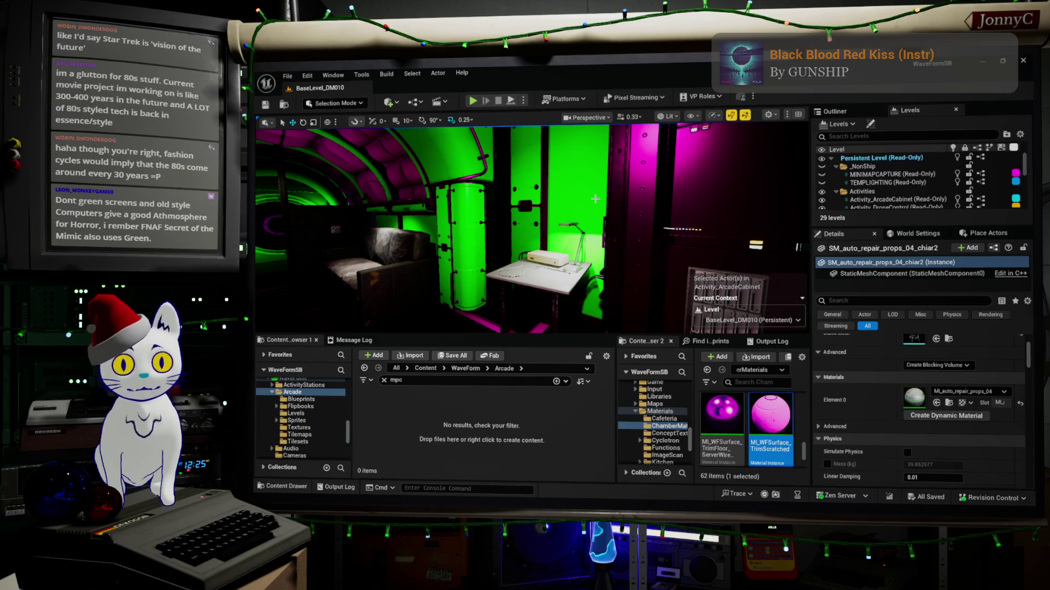
{"action": "mouse_move", "coordinate": [595, 199]}
{"action": "left_mouse_down"}
{"action": "mouse_move", "coordinate": [678, 200]}
{"action": "mouse_move", "coordinate": [804, 258]}
{"action": "left_mouse_up"}
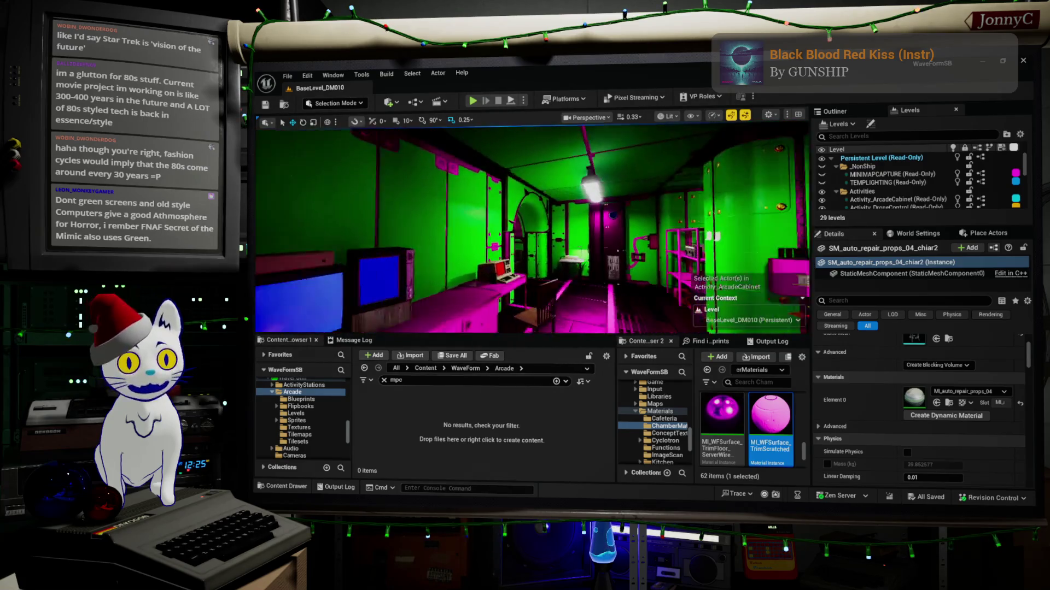
{"action": "key", "text": "f"}
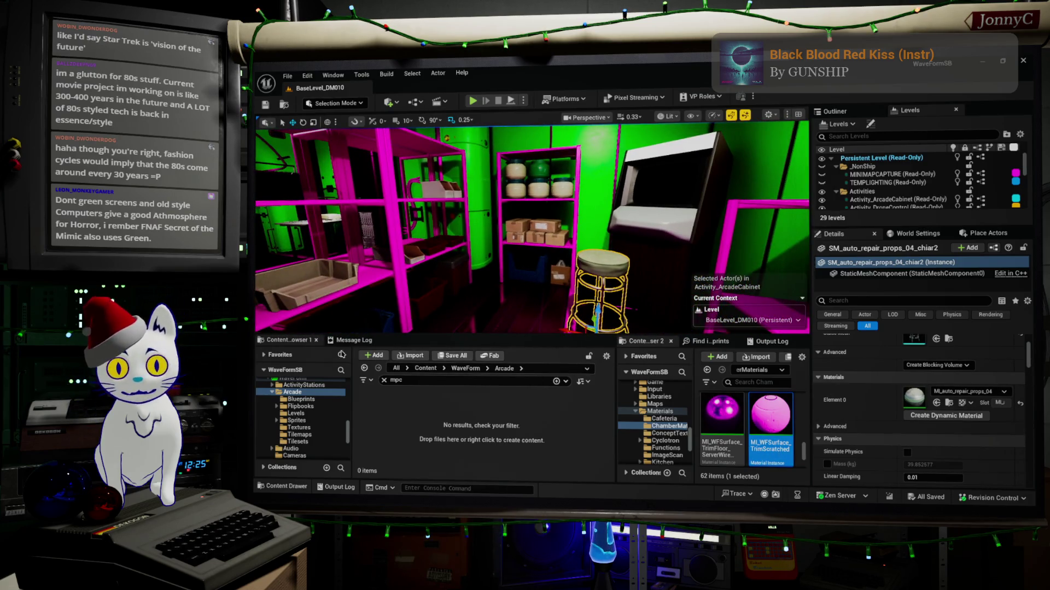
{"action": "scroll", "coordinate": [304, 398], "scroll_direction": "down", "scroll_amount": 4}
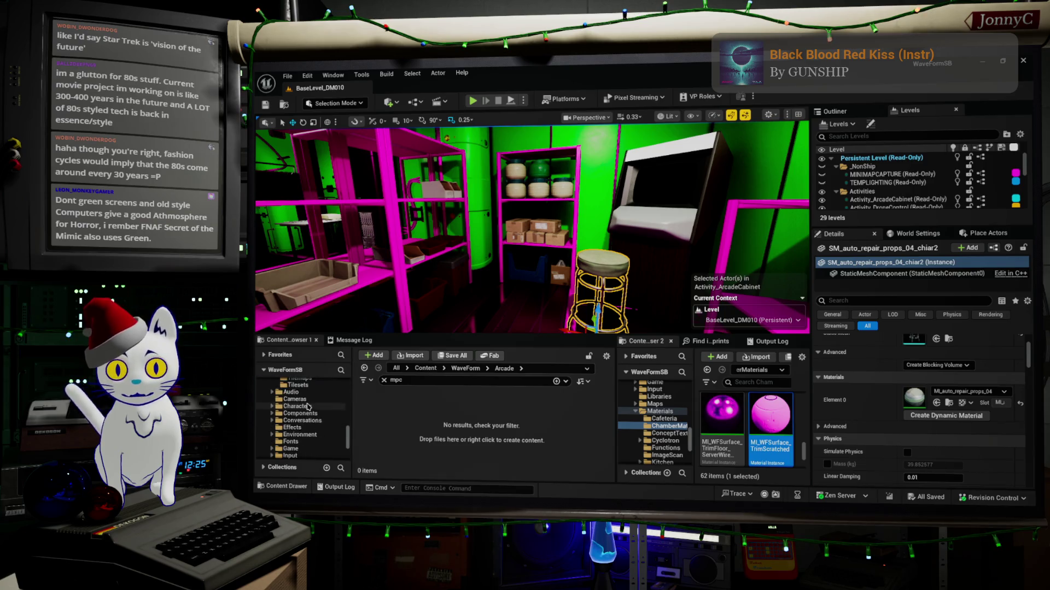
{"action": "scroll", "coordinate": [308, 407], "scroll_direction": "down", "scroll_amount": 3}
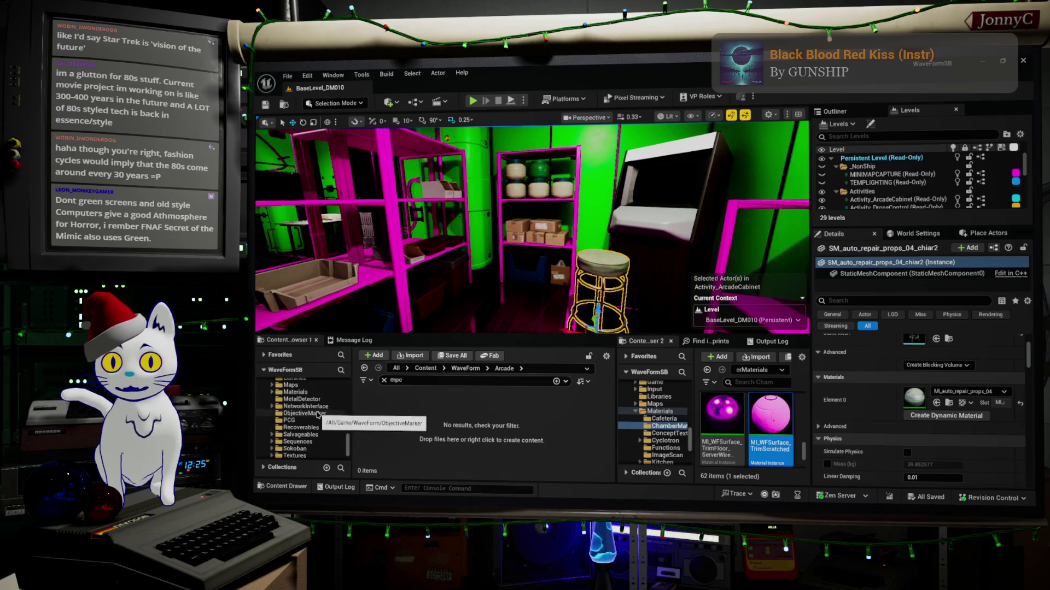
Open the WaveForm > Materials > ChamberMaterials folder in the Content Browser tree.
{"action": "scroll", "coordinate": [312, 418], "scroll_direction": "up", "scroll_amount": 3}
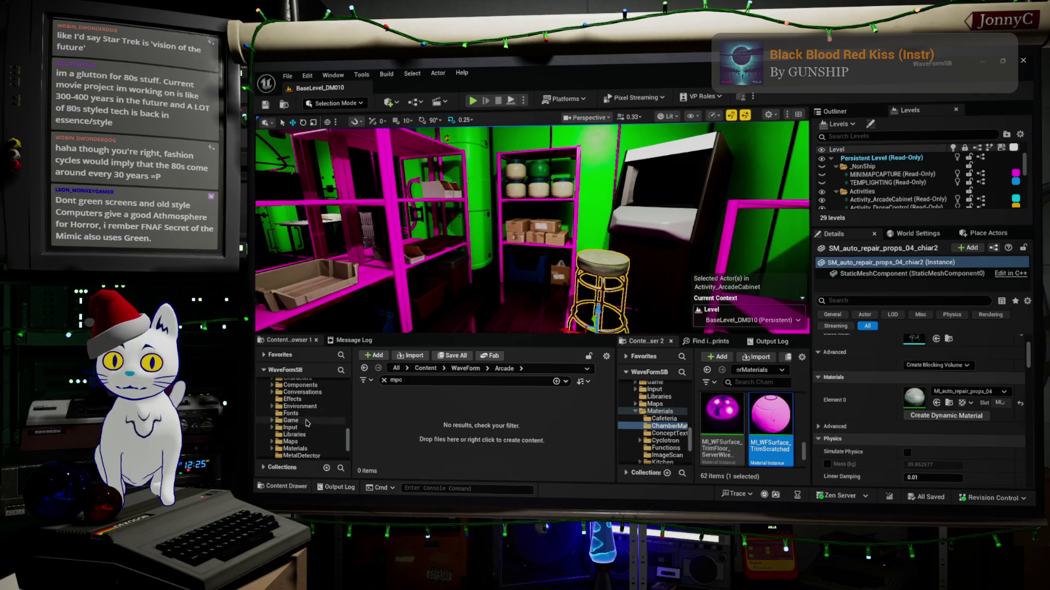
{"action": "left_click", "coordinate": [290, 421]}
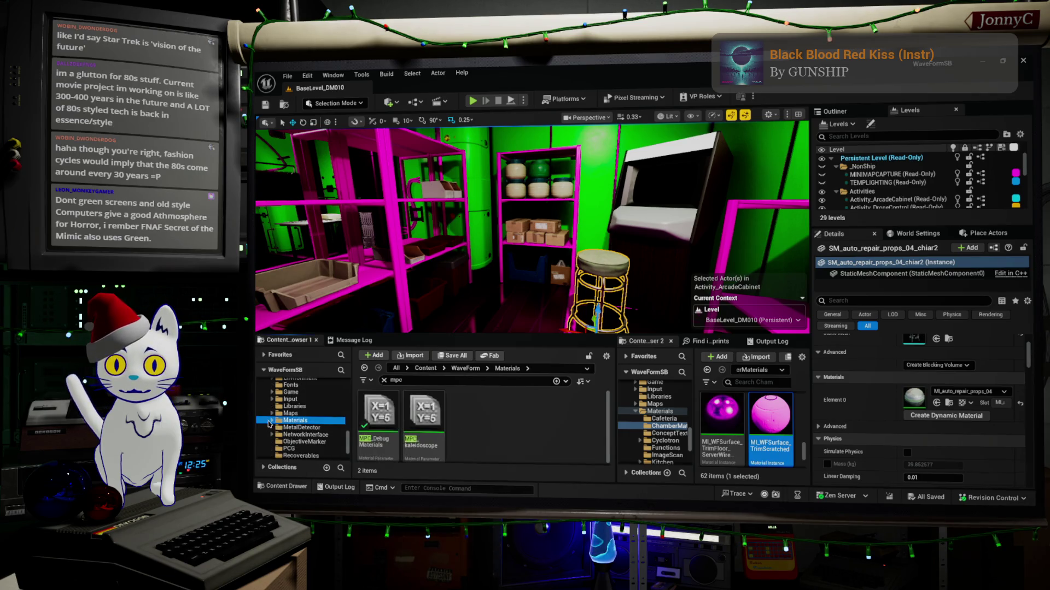
{"action": "left_click", "coordinate": [272, 421]}
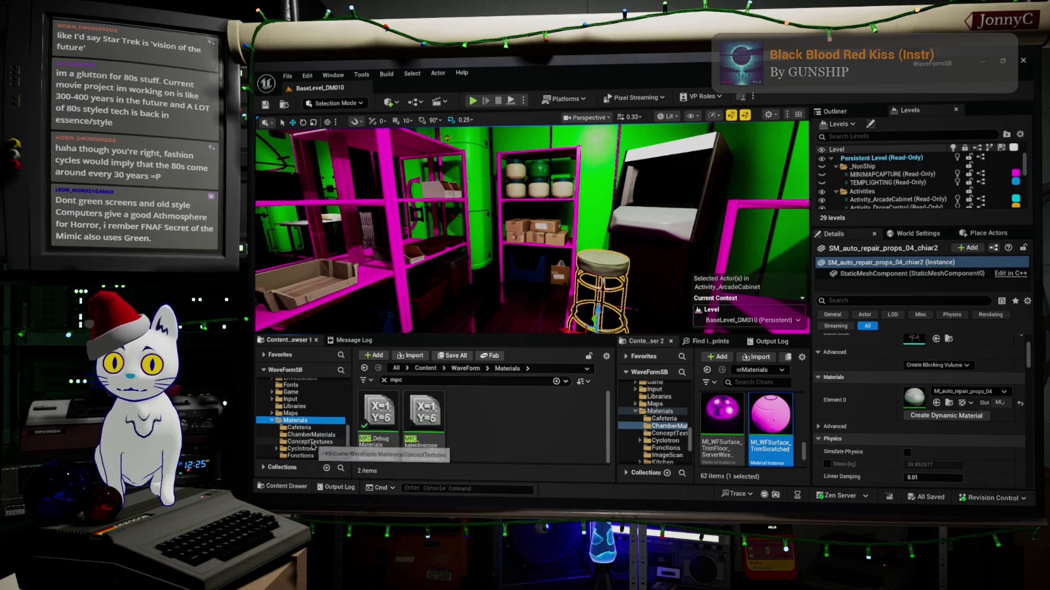
{"action": "scroll", "coordinate": [314, 446], "scroll_direction": "down", "scroll_amount": 1}
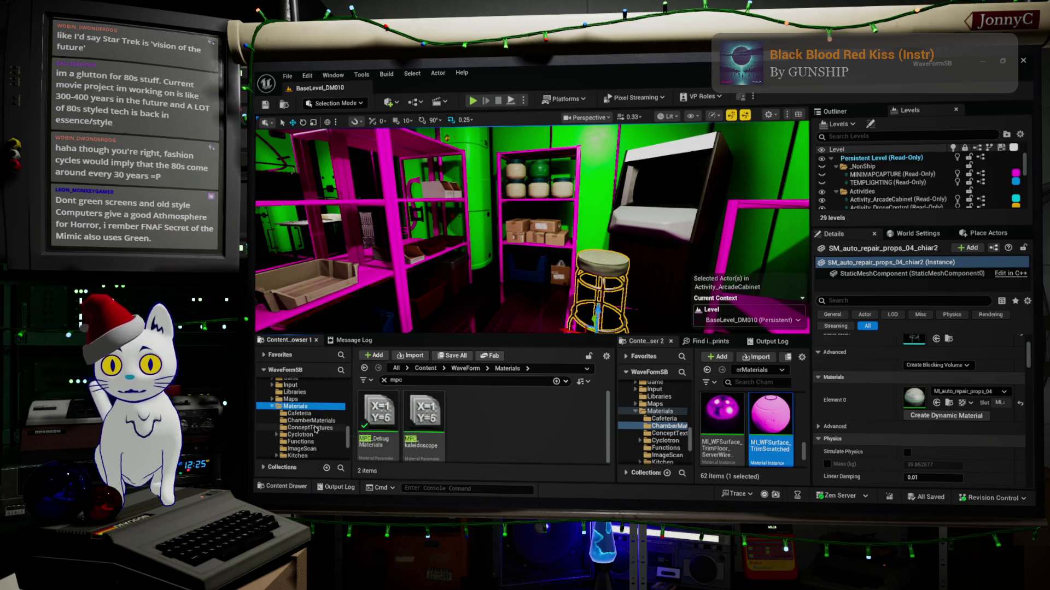
{"action": "left_click", "coordinate": [309, 421]}
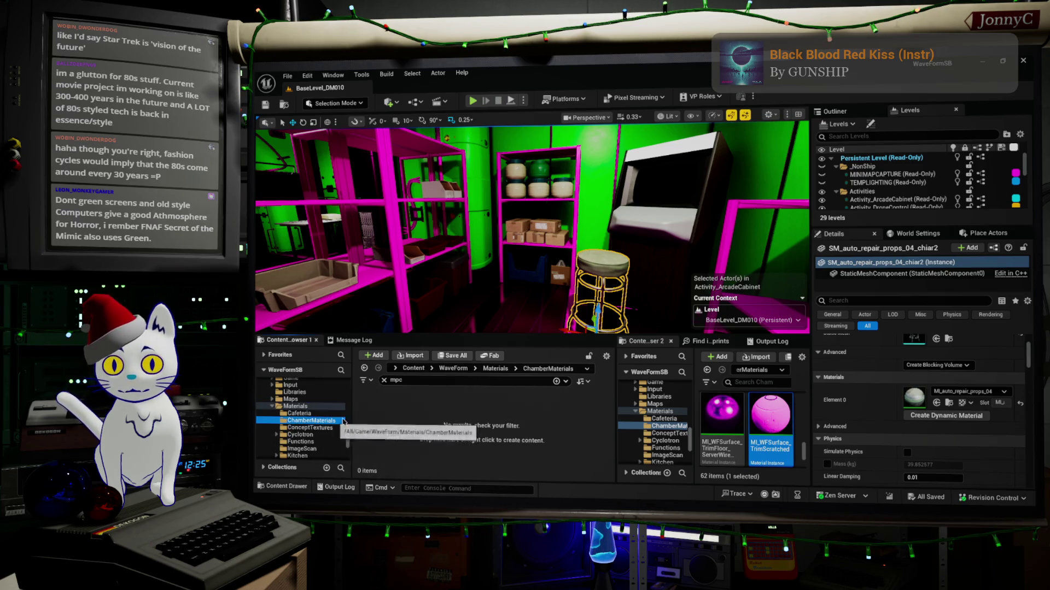
Clear the 'mpc' search filter so all 62 ChamberMaterials assets are listed.
{"action": "left_click", "coordinate": [384, 381]}
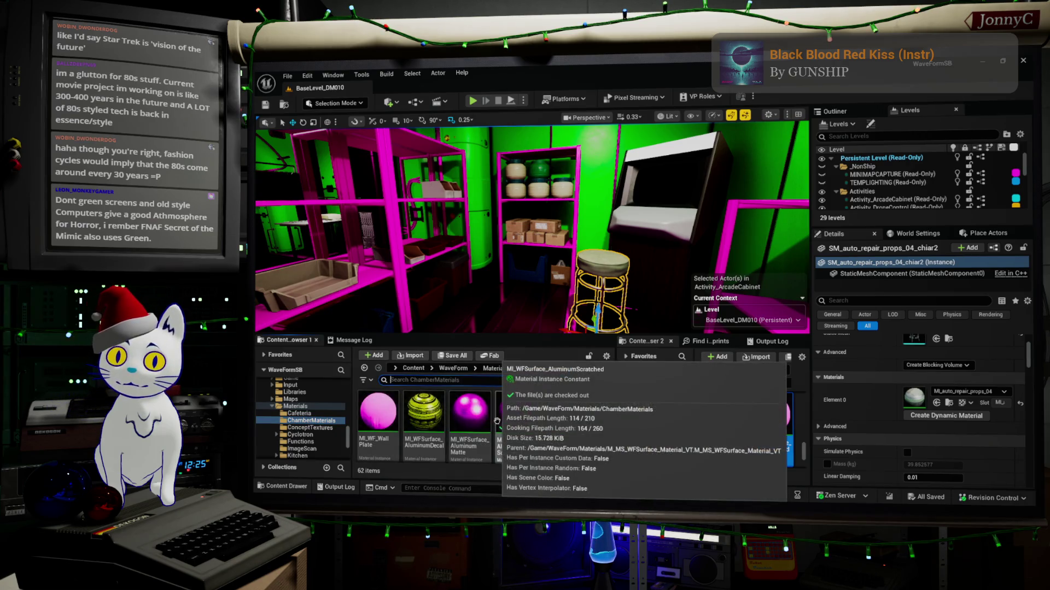
{"action": "scroll", "coordinate": [496, 420], "scroll_direction": "down", "scroll_amount": 5}
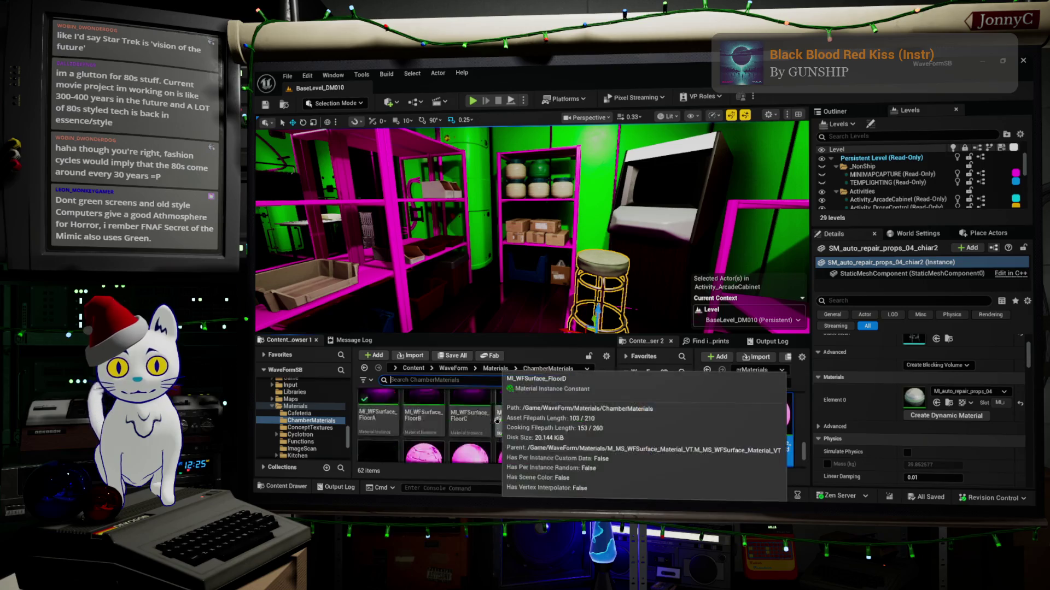
{"action": "scroll", "coordinate": [519, 414], "scroll_direction": "down", "scroll_amount": 5}
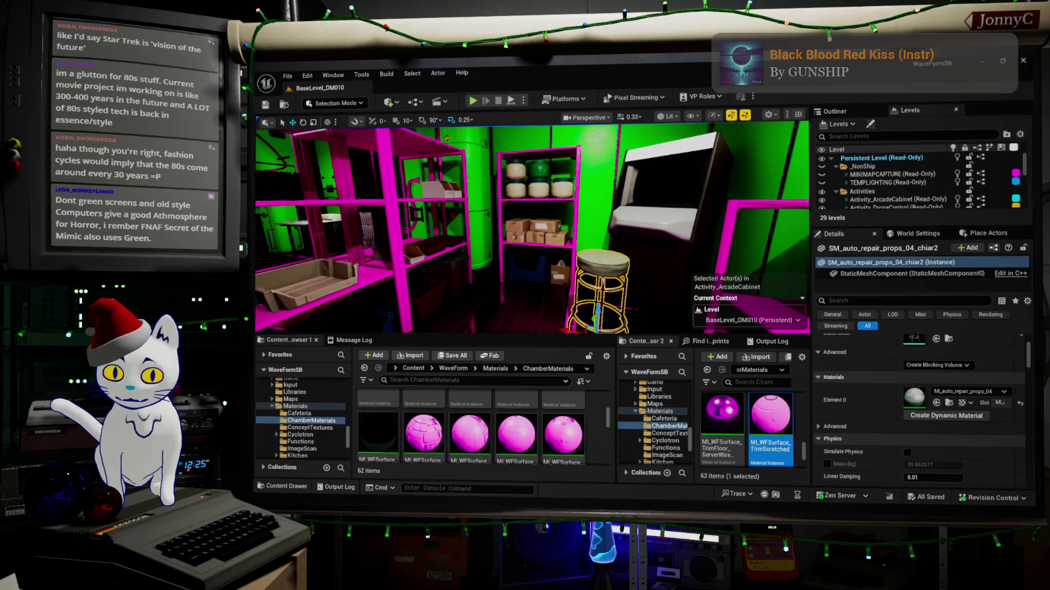
Undo to restore shaded viewport materials, then inspect the Locker01, LiquidStorage and FloorDark instances.
{"action": "key", "text": "ctrl+z"}
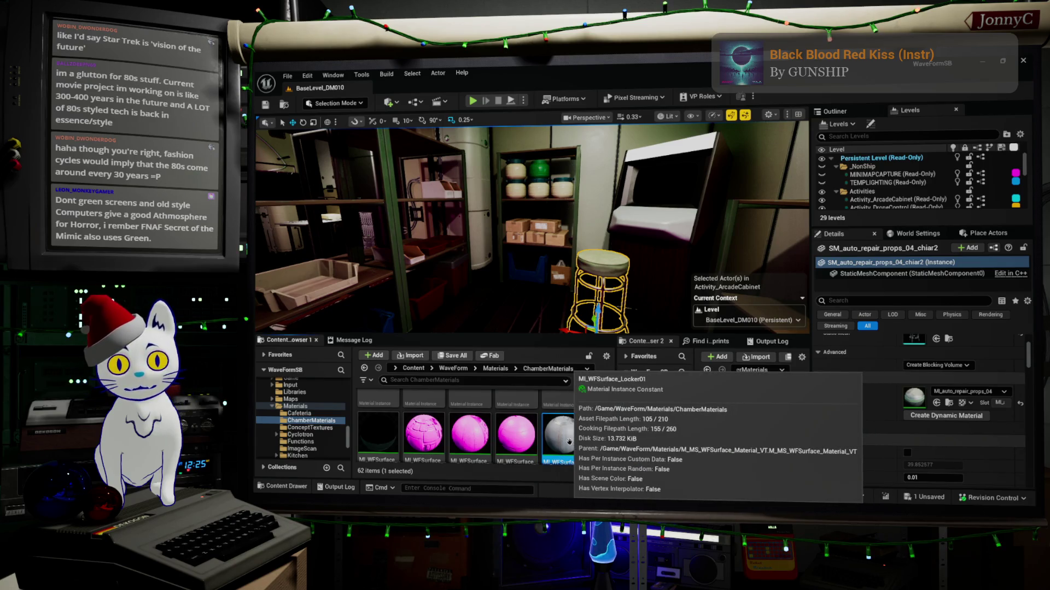
{"action": "right_click", "coordinate": [568, 442]}
{"action": "left_click", "coordinate": [527, 435]}
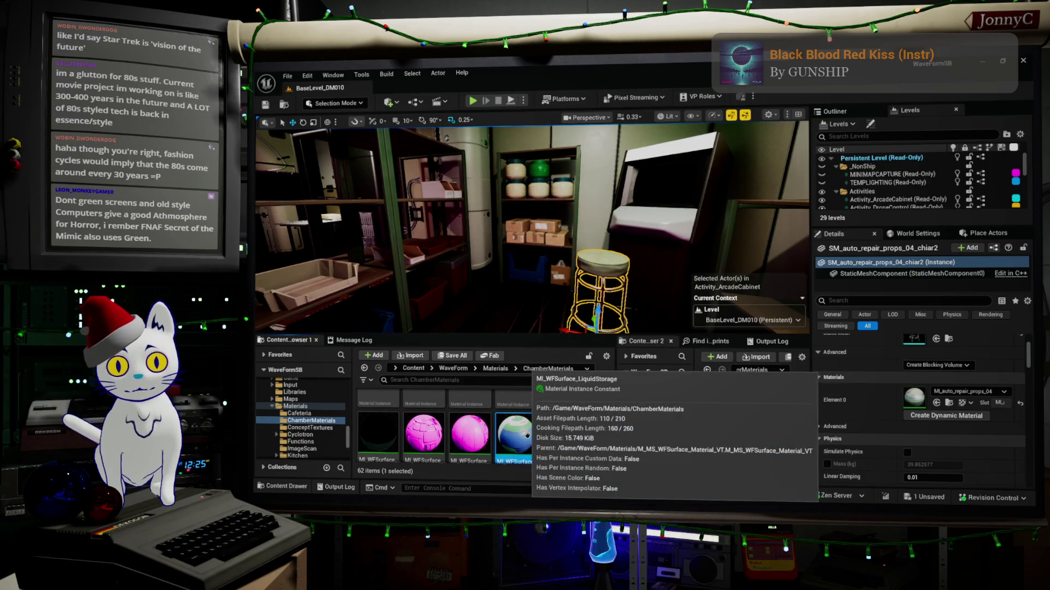
{"action": "scroll", "coordinate": [527, 435], "scroll_direction": "up", "scroll_amount": 2}
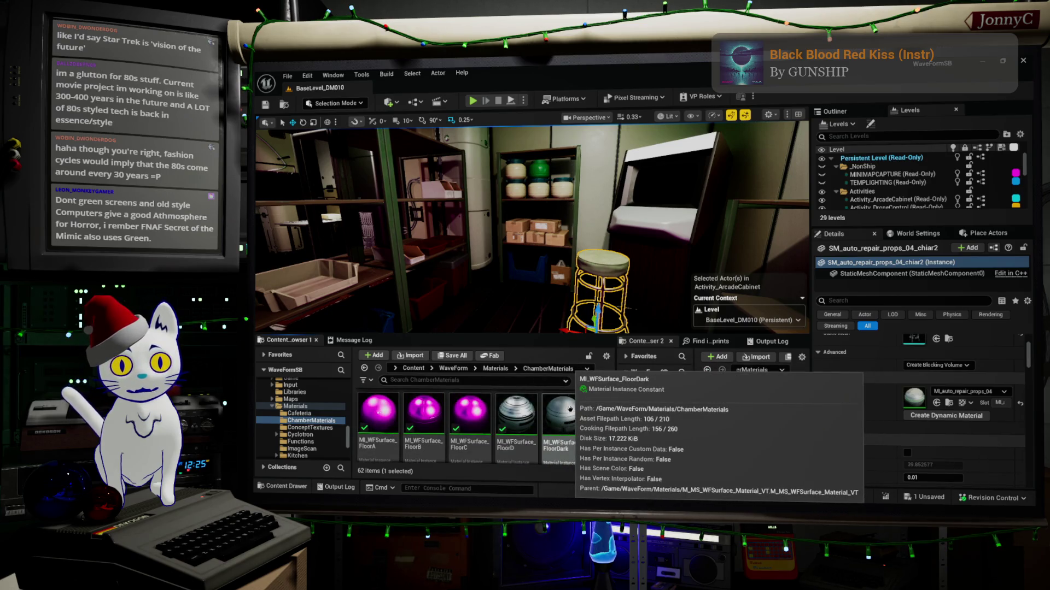
{"action": "right_click", "coordinate": [571, 410]}
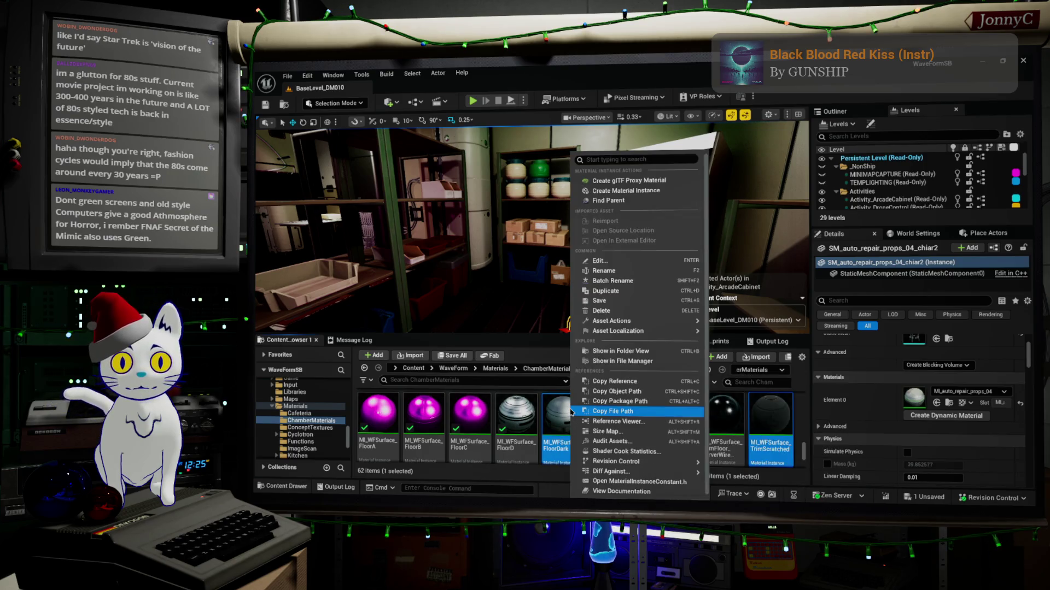
{"action": "scroll", "coordinate": [514, 414], "scroll_direction": "up", "scroll_amount": 1}
{"action": "left_click", "coordinate": [514, 414]}
Scroll through the folder and bring up the context menu for MI_WFSurface_Desk_Chair.
{"action": "scroll", "coordinate": [514, 414], "scroll_direction": "up", "scroll_amount": 3}
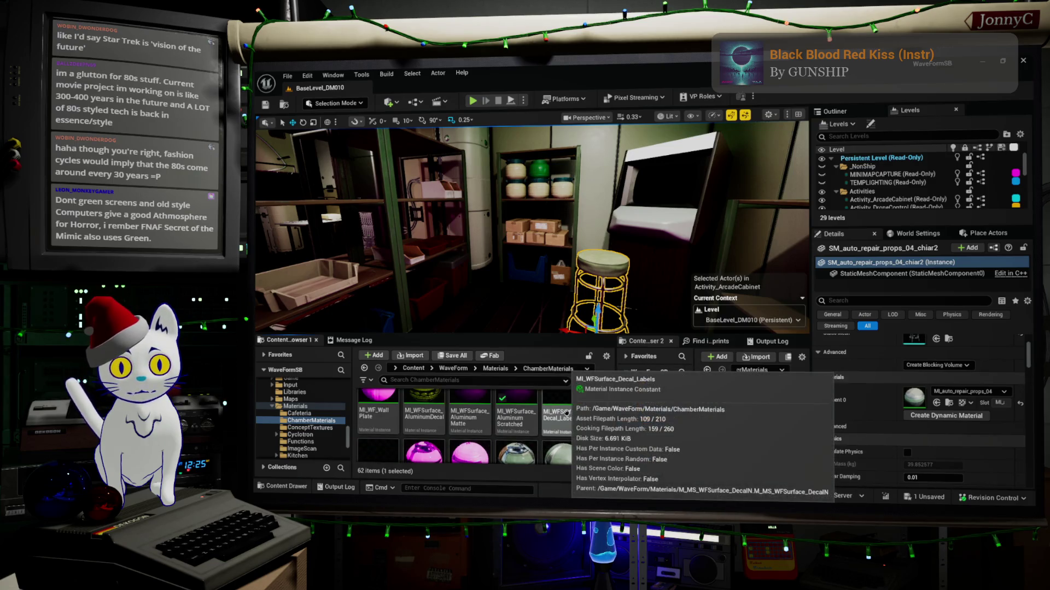
{"action": "scroll", "coordinate": [565, 413], "scroll_direction": "up", "scroll_amount": 1}
{"action": "scroll", "coordinate": [521, 406], "scroll_direction": "down", "scroll_amount": 4}
{"action": "scroll", "coordinate": [545, 403], "scroll_direction": "up", "scroll_amount": 1}
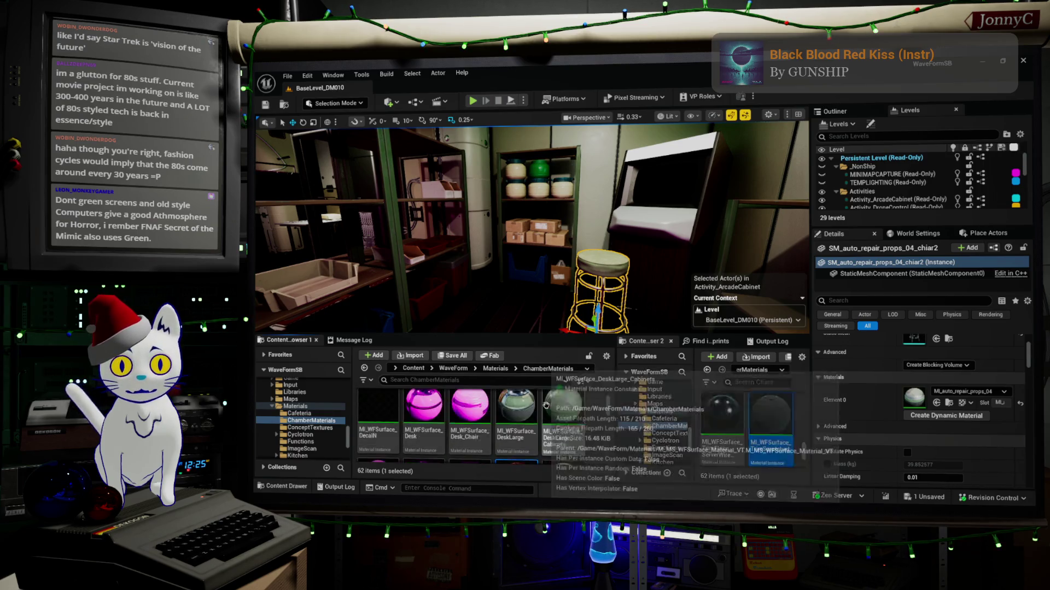
{"action": "right_click", "coordinate": [472, 425]}
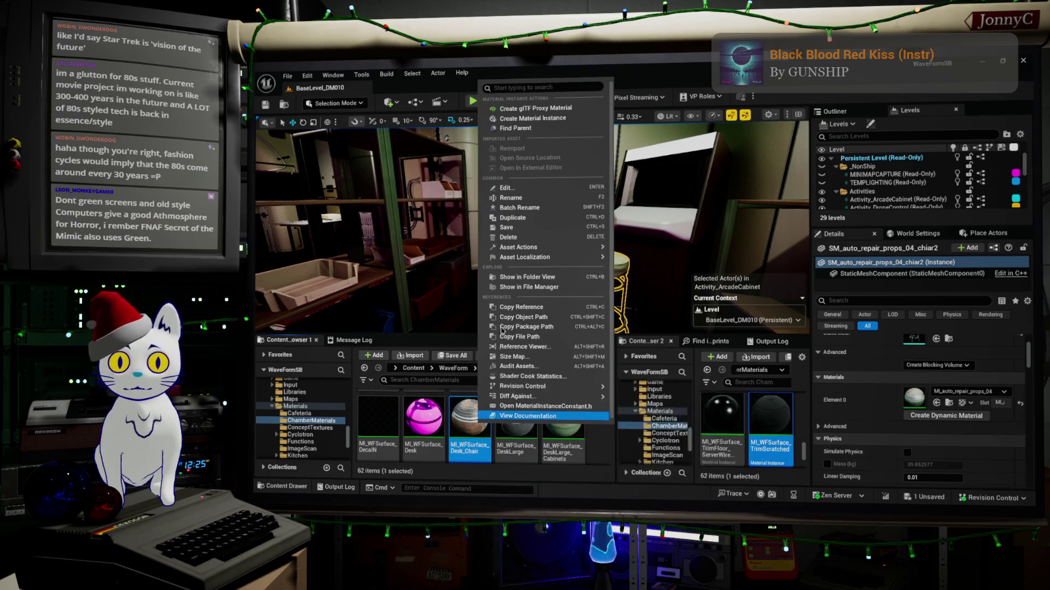
Duplicate MI_WFSurface_Desk_Chair as MI_WFSurface_Stool and select the new instance.
{"action": "left_click", "coordinate": [548, 217]}
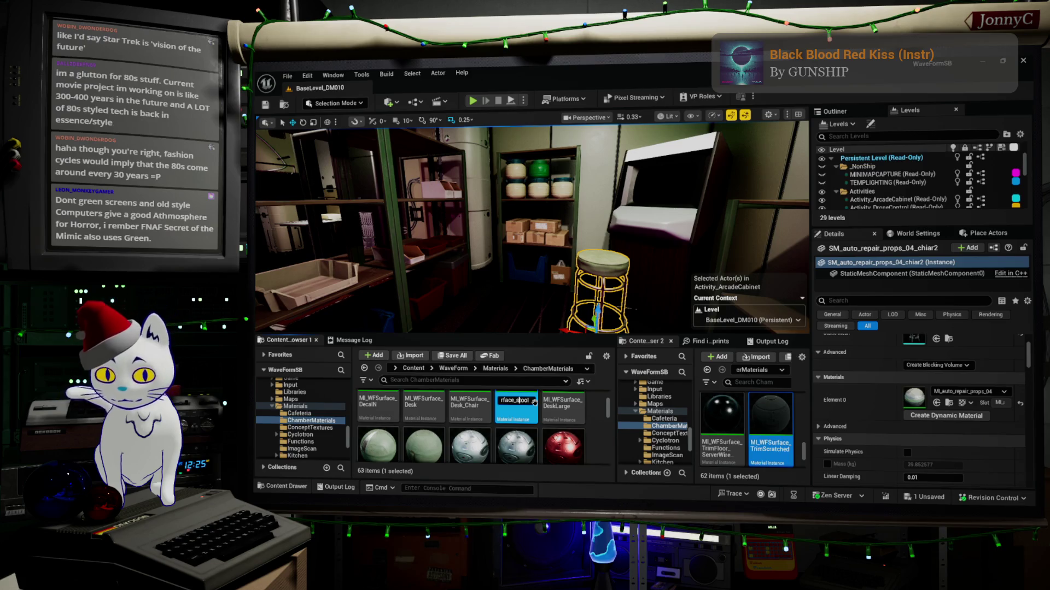
{"action": "type", "text": "l"}
{"action": "key", "text": "Return"}
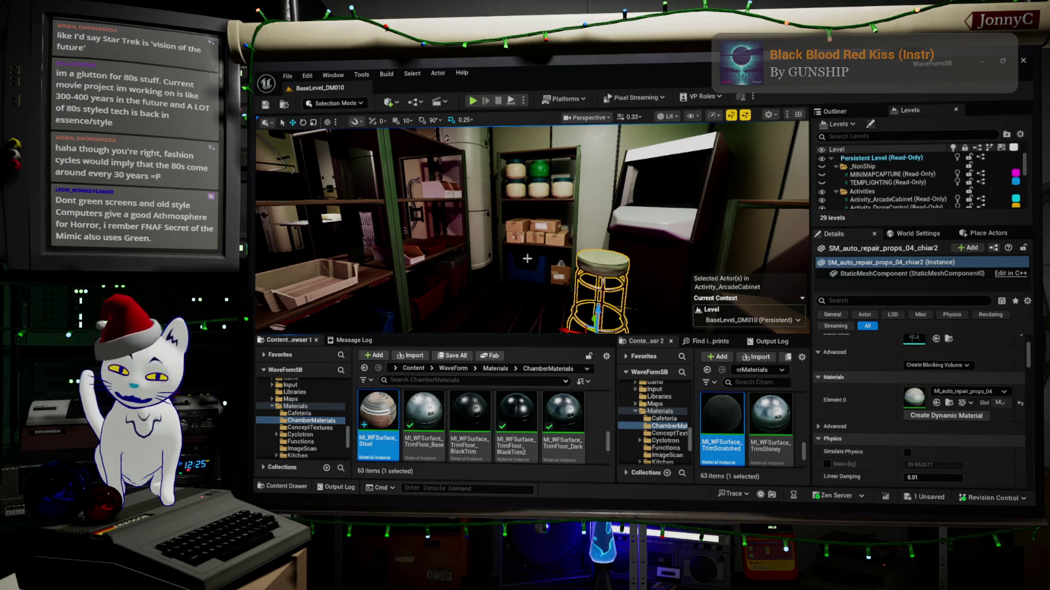
{"action": "left_click_drag", "start_coordinate": [492, 246], "coordinate": [519, 230]}
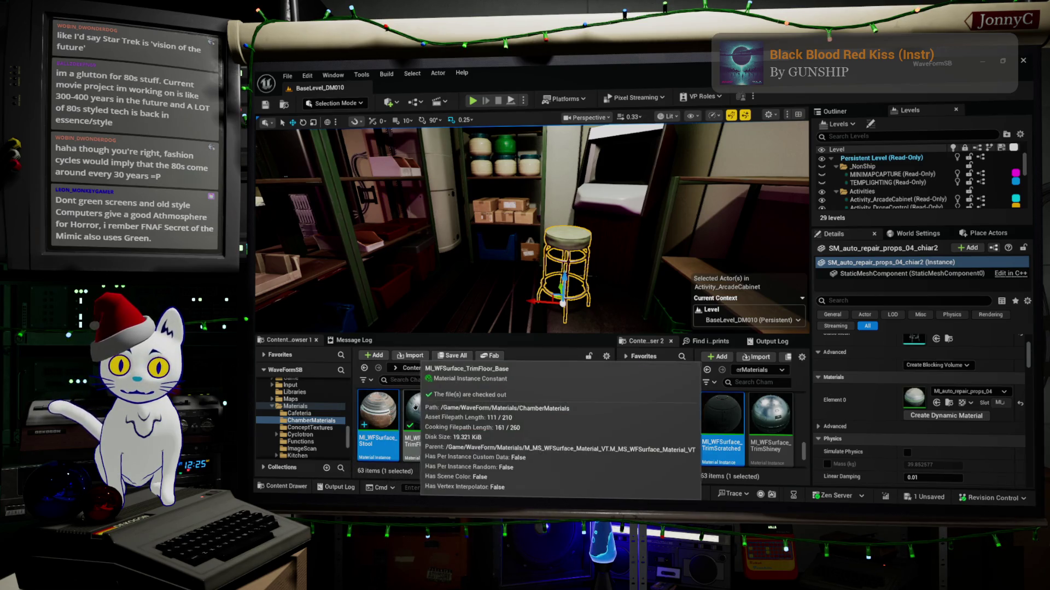
{"action": "left_click", "coordinate": [376, 410]}
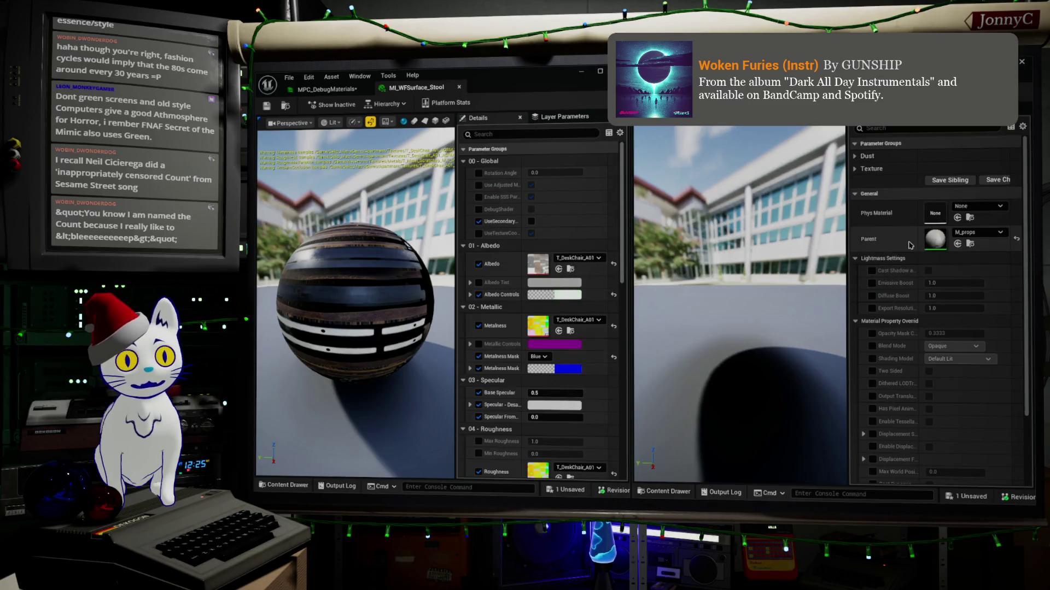
Assign T_auto_repair_props textures to the Stool's Albedo, Normal, Roughness and Metalness, then compare previews.
{"action": "left_click", "coordinate": [855, 170]}
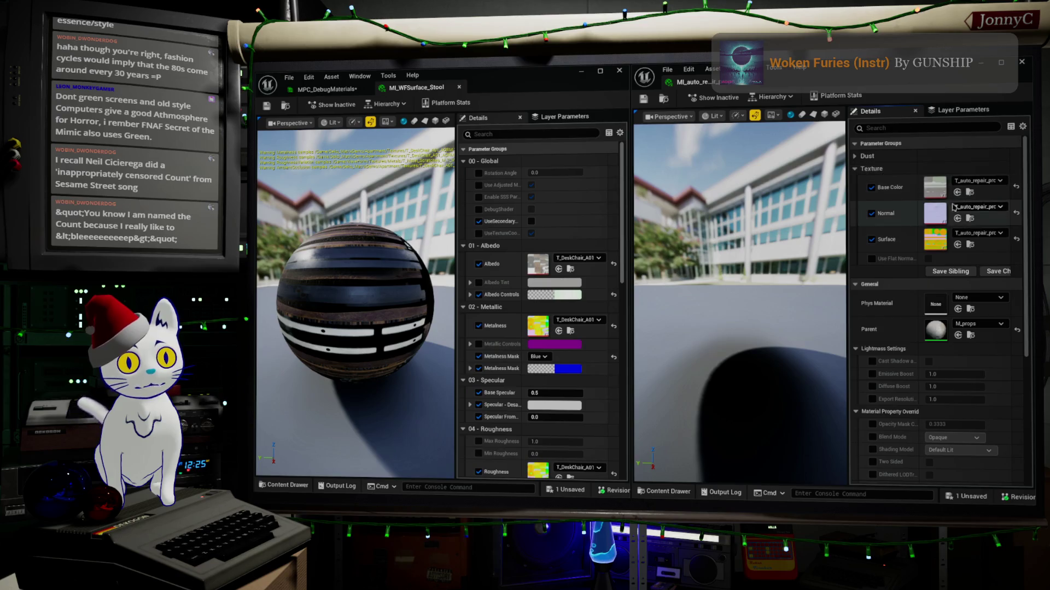
{"action": "scroll", "coordinate": [902, 175], "scroll_direction": "down", "scroll_amount": 1}
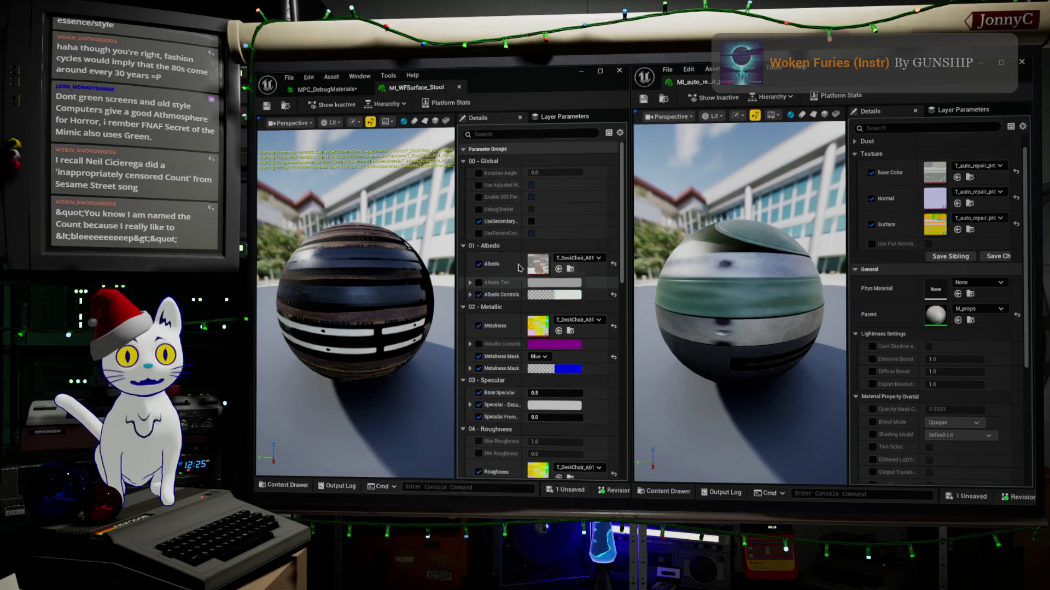
{"action": "left_click", "coordinate": [559, 269]}
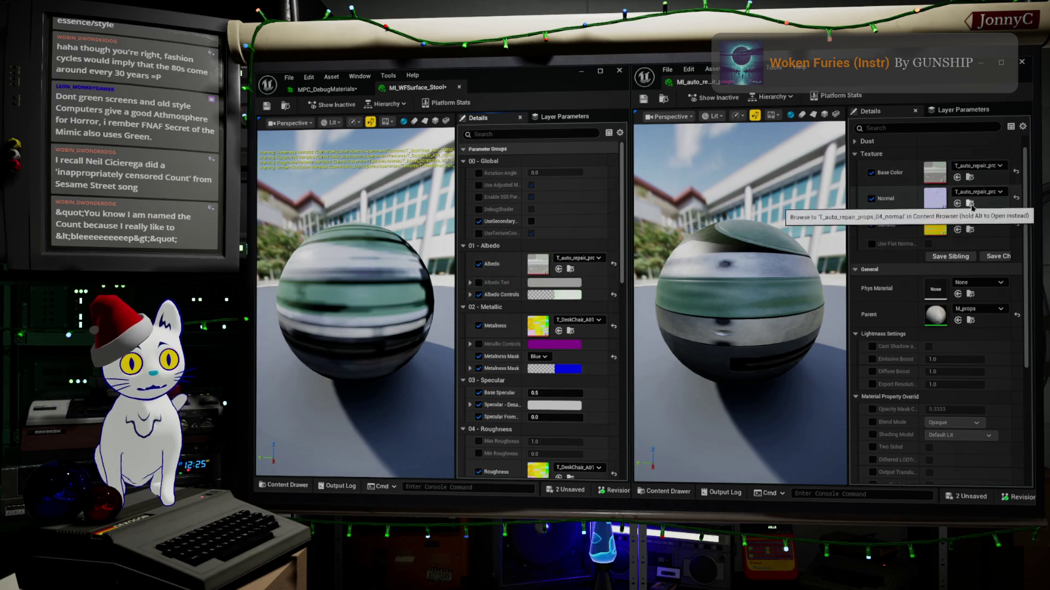
{"action": "scroll", "coordinate": [559, 350], "scroll_direction": "down", "scroll_amount": 5}
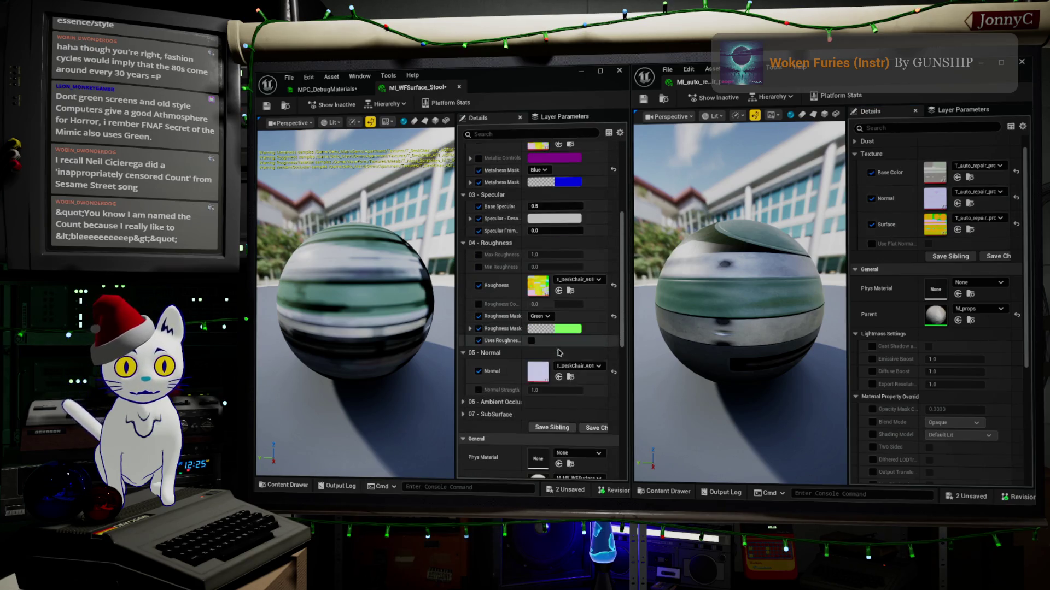
{"action": "left_click", "coordinate": [558, 377]}
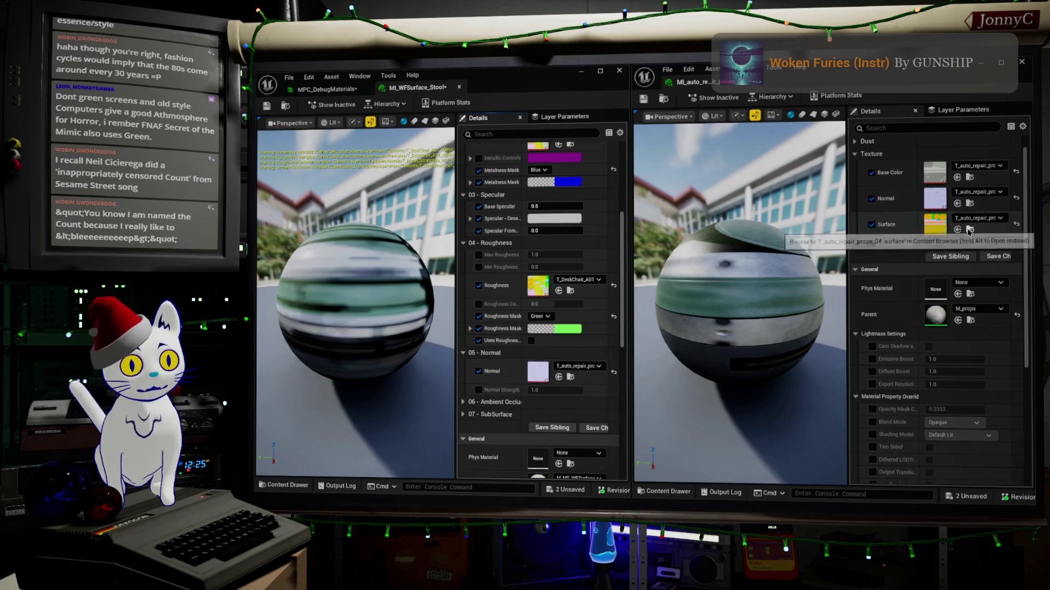
{"action": "left_click", "coordinate": [559, 290]}
{"action": "scroll", "coordinate": [566, 262], "scroll_direction": "up", "scroll_amount": 2}
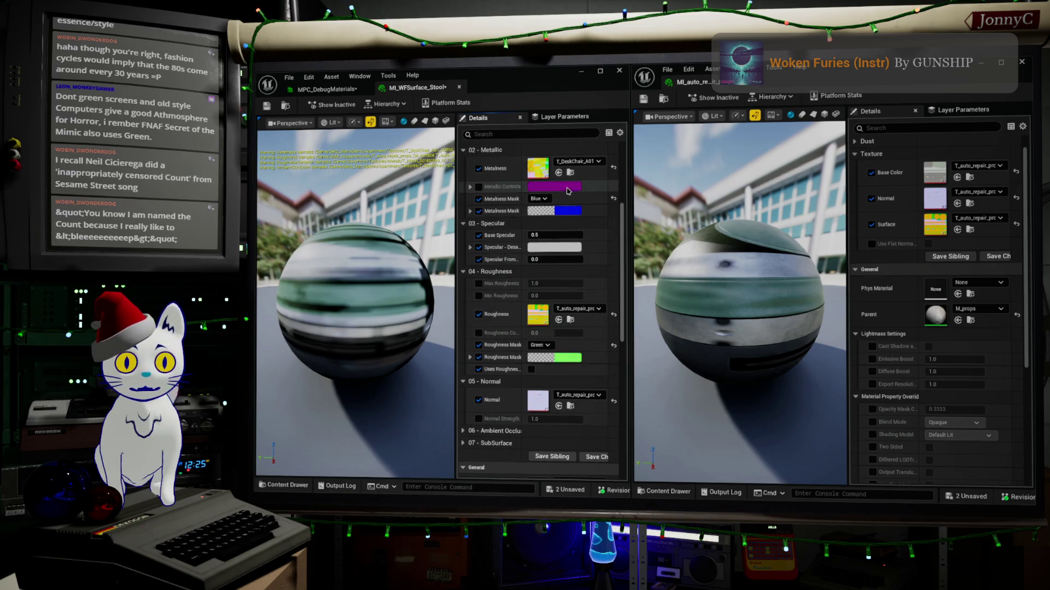
{"action": "left_click", "coordinate": [558, 173]}
{"action": "scroll", "coordinate": [585, 255], "scroll_direction": "up", "scroll_amount": 3}
{"action": "scroll", "coordinate": [585, 255], "scroll_direction": "up", "scroll_amount": 3}
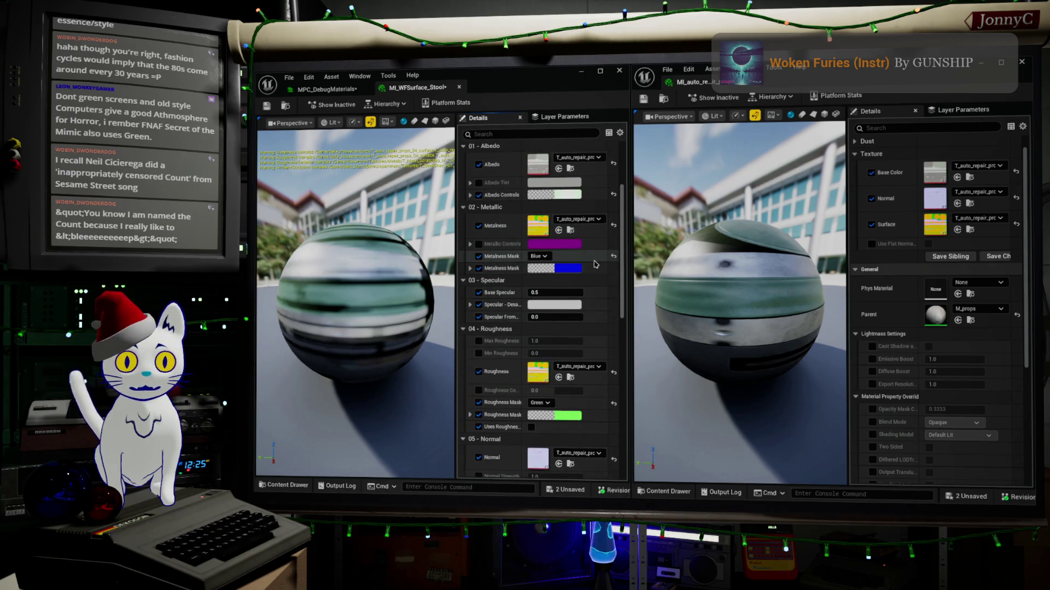
{"action": "mouse_move", "coordinate": [348, 297]}
{"action": "left_mouse_down"}
{"action": "mouse_move", "coordinate": [399, 298]}
{"action": "mouse_move", "coordinate": [410, 282]}
{"action": "mouse_move", "coordinate": [416, 300]}
{"action": "mouse_move", "coordinate": [446, 293]}
{"action": "mouse_move", "coordinate": [432, 306]}
{"action": "mouse_move", "coordinate": [405, 302]}
{"action": "left_mouse_up"}
{"action": "left_click_drag", "start_coordinate": [678, 273], "coordinate": [659, 341]}
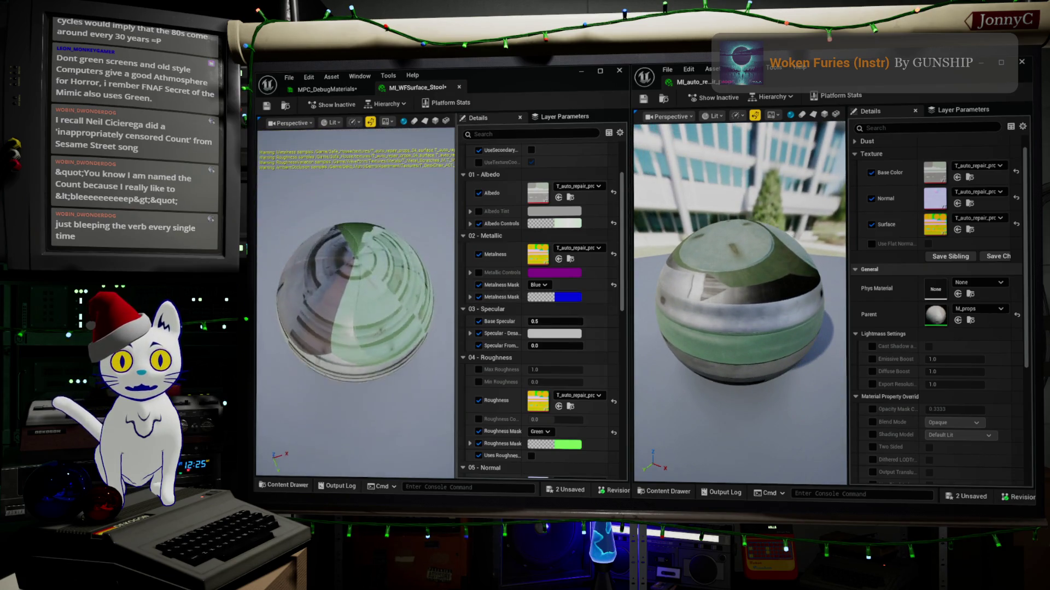
{"action": "scroll", "coordinate": [540, 222], "scroll_direction": "up", "scroll_amount": 3}
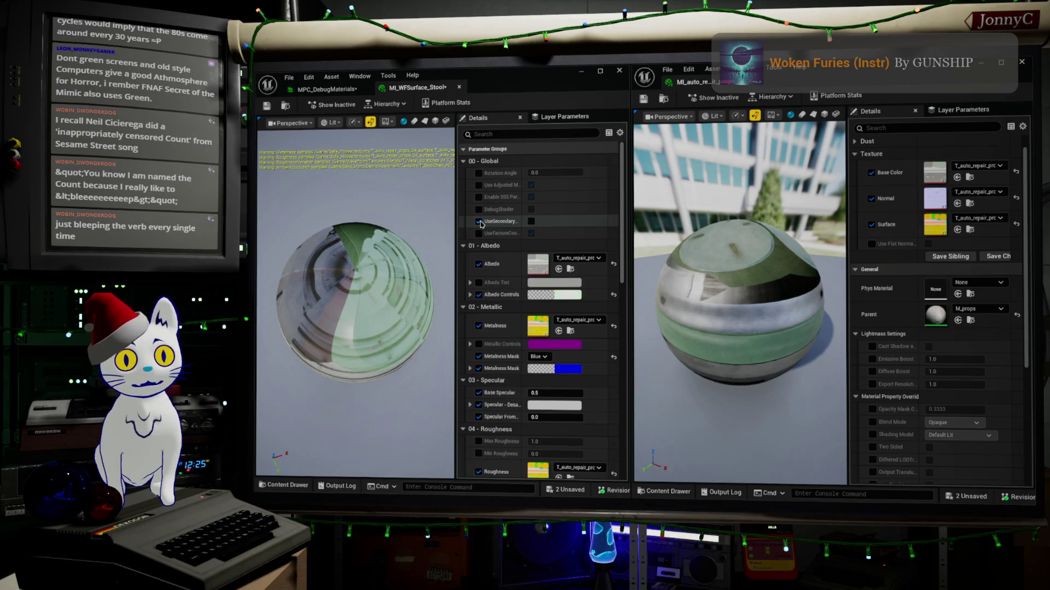
{"action": "left_click", "coordinate": [479, 221]}
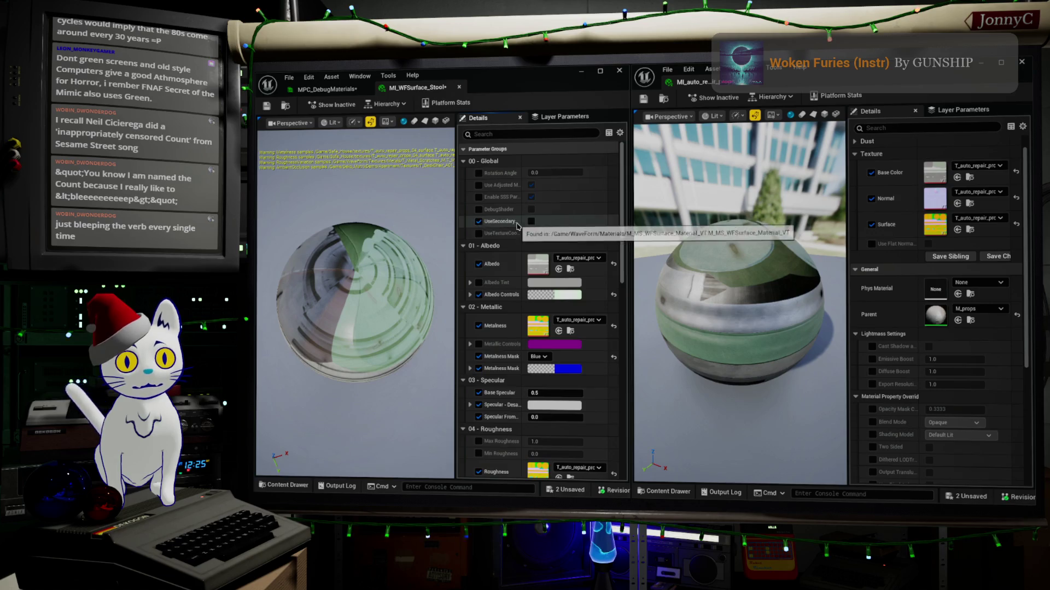
{"action": "left_click", "coordinate": [531, 222]}
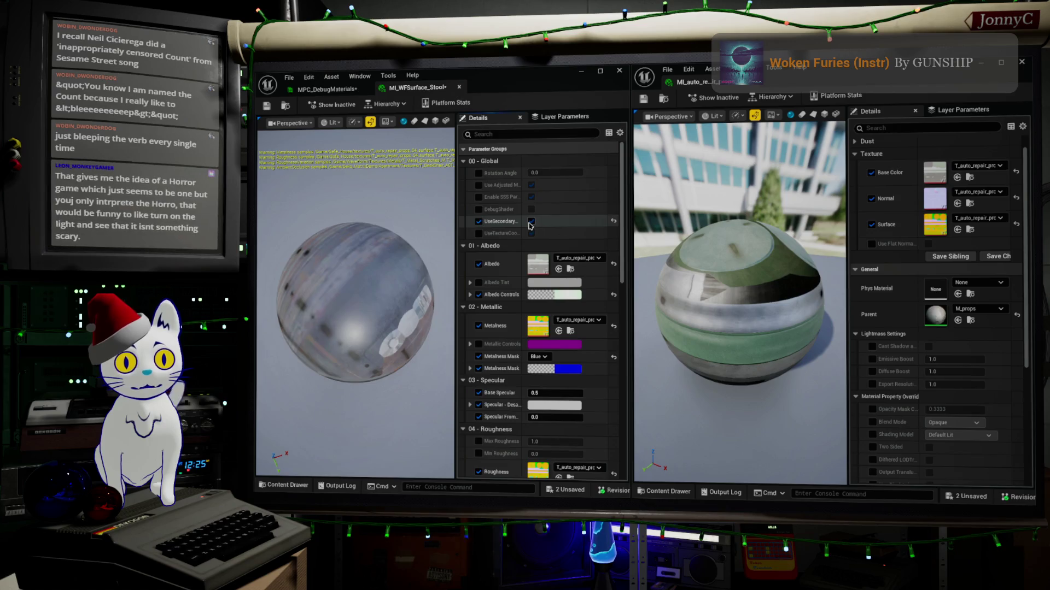
{"action": "left_click", "coordinate": [530, 221]}
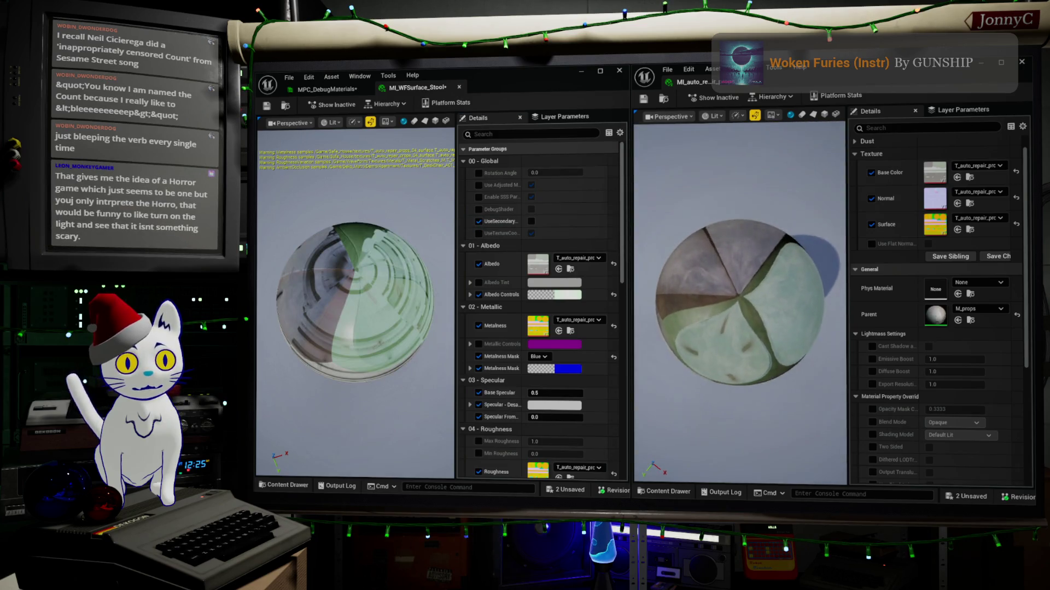
{"action": "scroll", "coordinate": [354, 300], "scroll_direction": "down", "scroll_amount": 5}
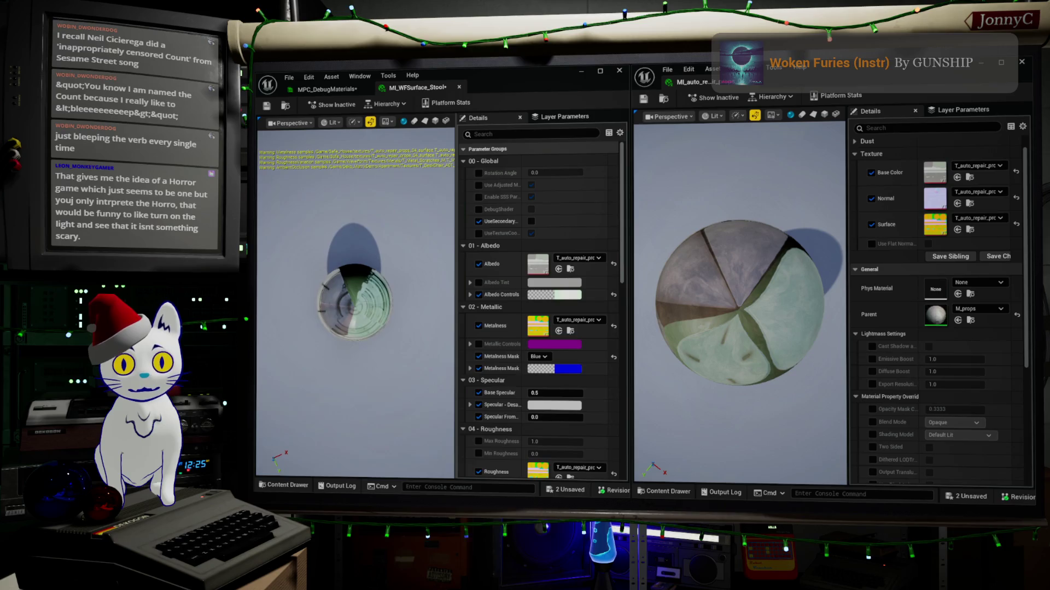
{"action": "scroll", "coordinate": [354, 300], "scroll_direction": "up", "scroll_amount": 5}
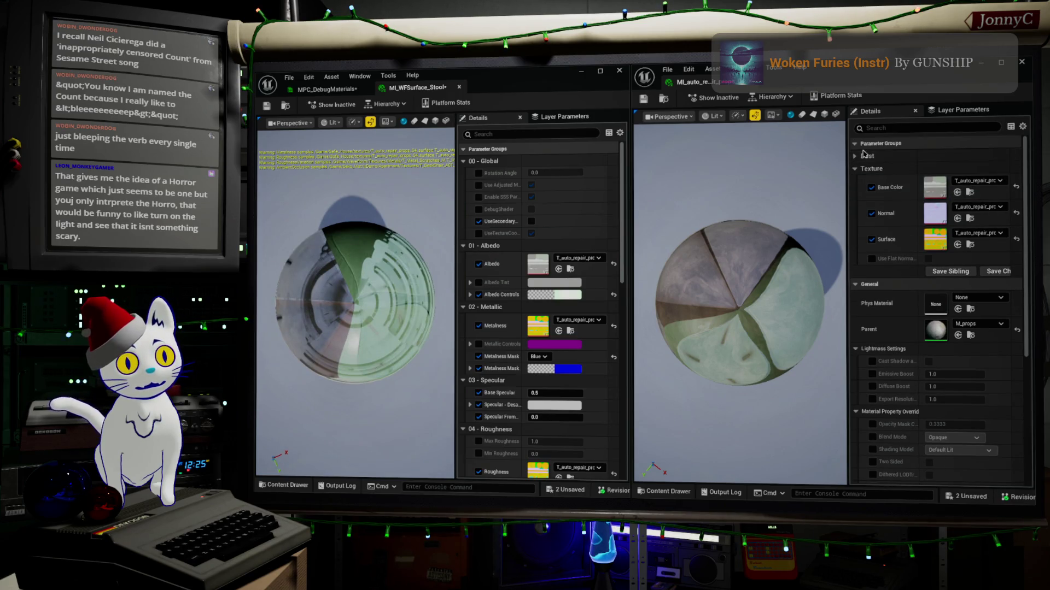
{"action": "left_click", "coordinate": [854, 157]}
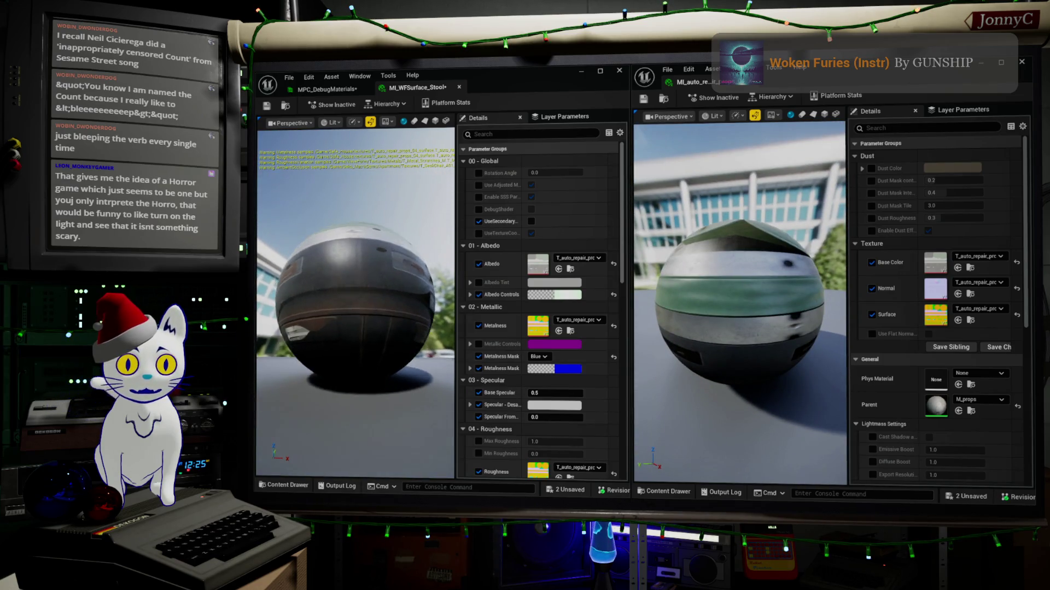
{"action": "left_click_drag", "start_coordinate": [741, 323], "coordinate": [742, 364]}
{"action": "left_click_drag", "start_coordinate": [370, 284], "coordinate": [370, 301]}
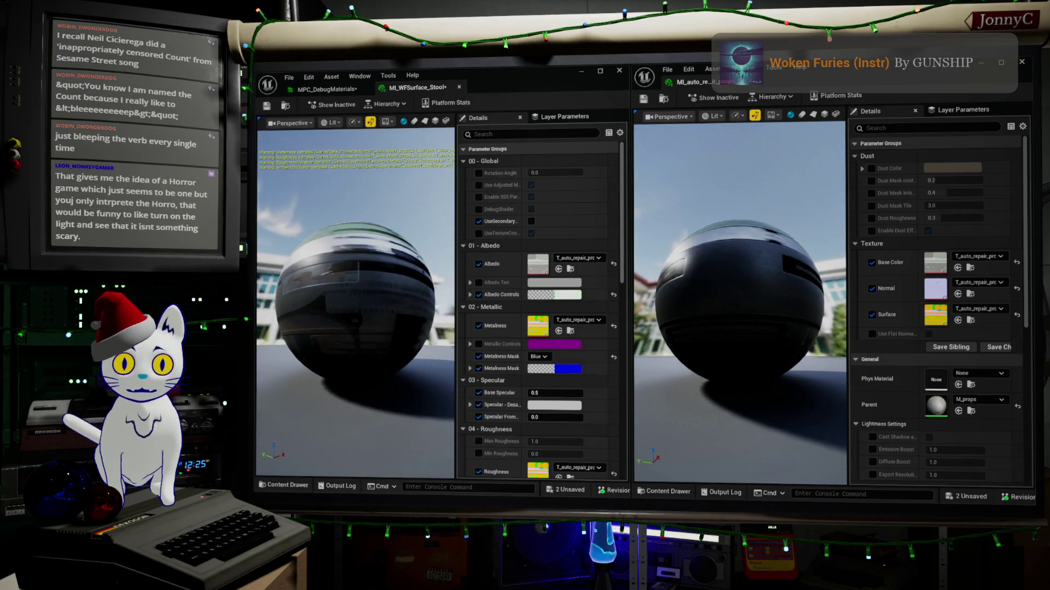
{"action": "left_click_drag", "start_coordinate": [715, 324], "coordinate": [662, 325]}
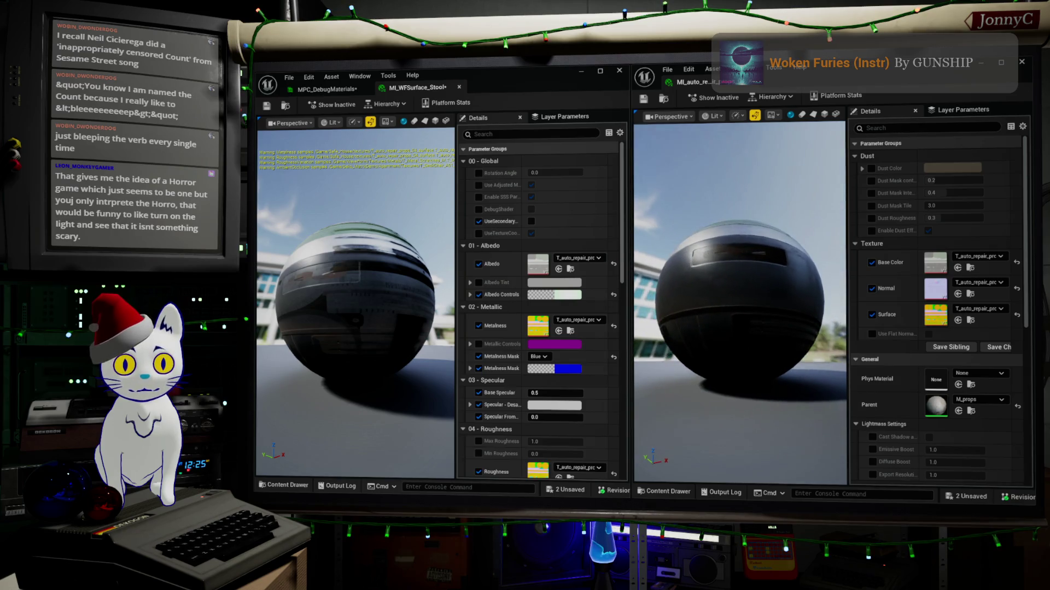
{"action": "left_click_drag", "start_coordinate": [382, 306], "coordinate": [317, 308]}
{"action": "scroll", "coordinate": [505, 296], "scroll_direction": "down", "scroll_amount": 5}
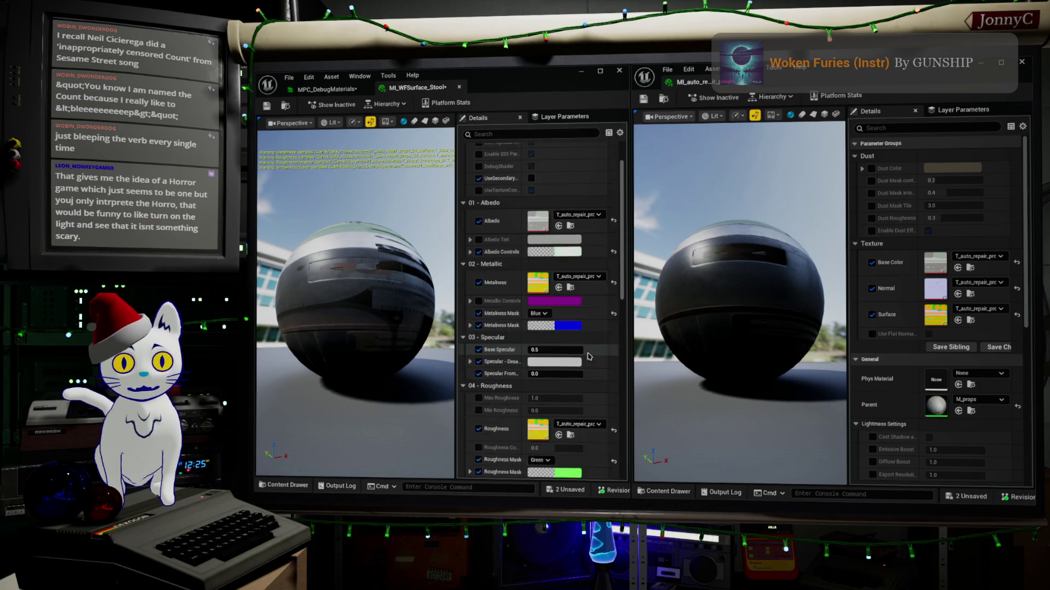
{"action": "scroll", "coordinate": [588, 366], "scroll_direction": "down", "scroll_amount": 1}
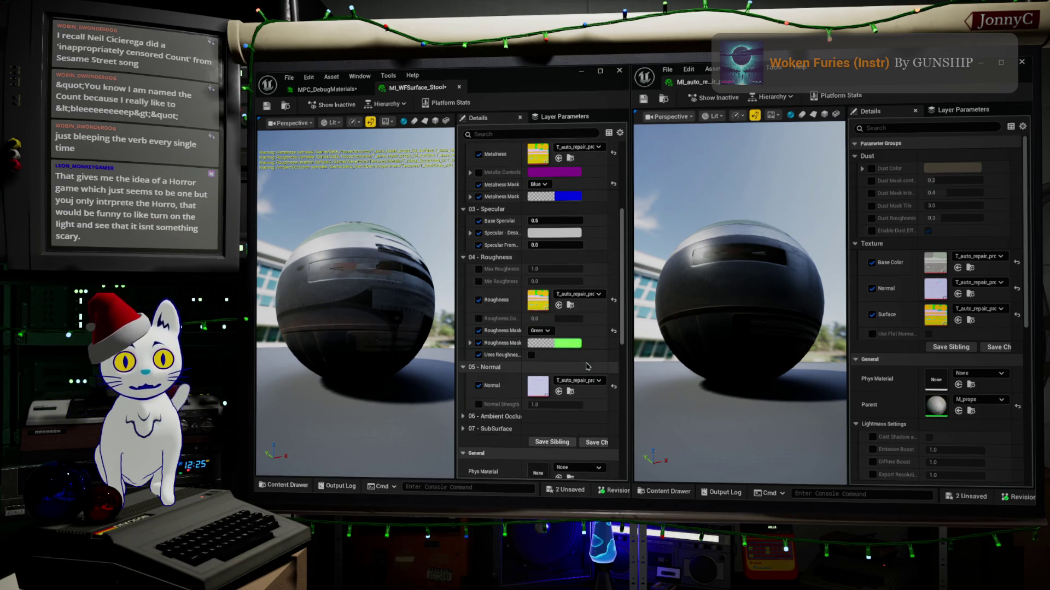
{"action": "scroll", "coordinate": [587, 365], "scroll_direction": "up", "scroll_amount": 1}
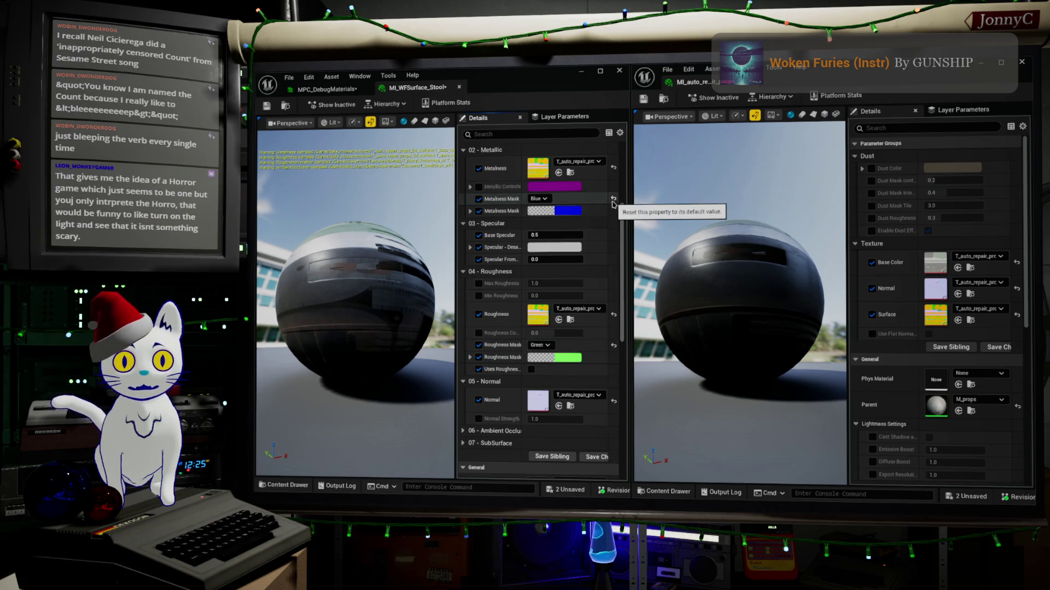
{"action": "scroll", "coordinate": [598, 211], "scroll_direction": "up", "scroll_amount": 3}
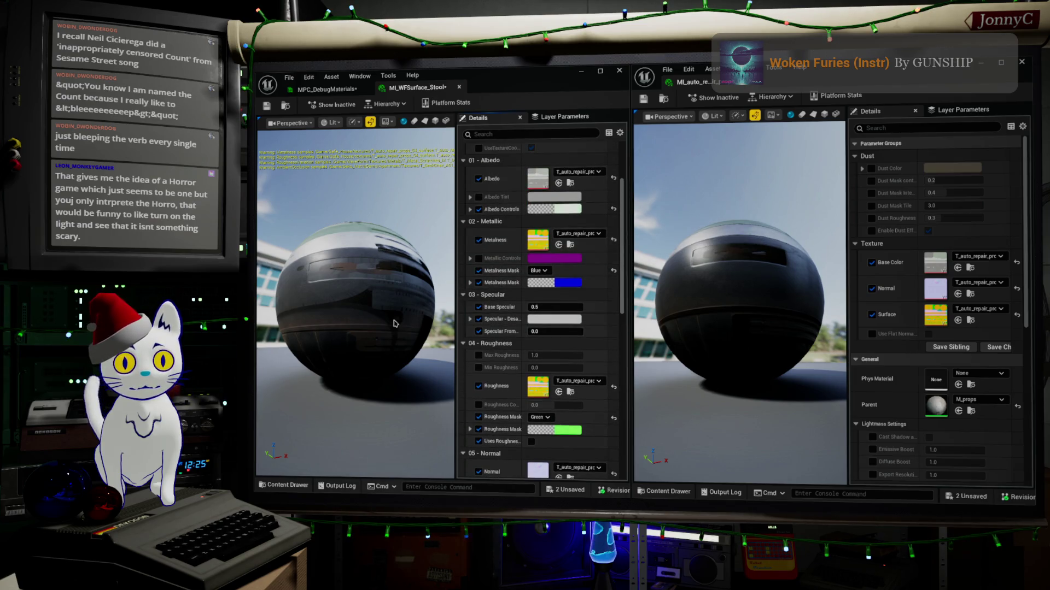
{"action": "left_click_drag", "start_coordinate": [350, 306], "coordinate": [317, 306]}
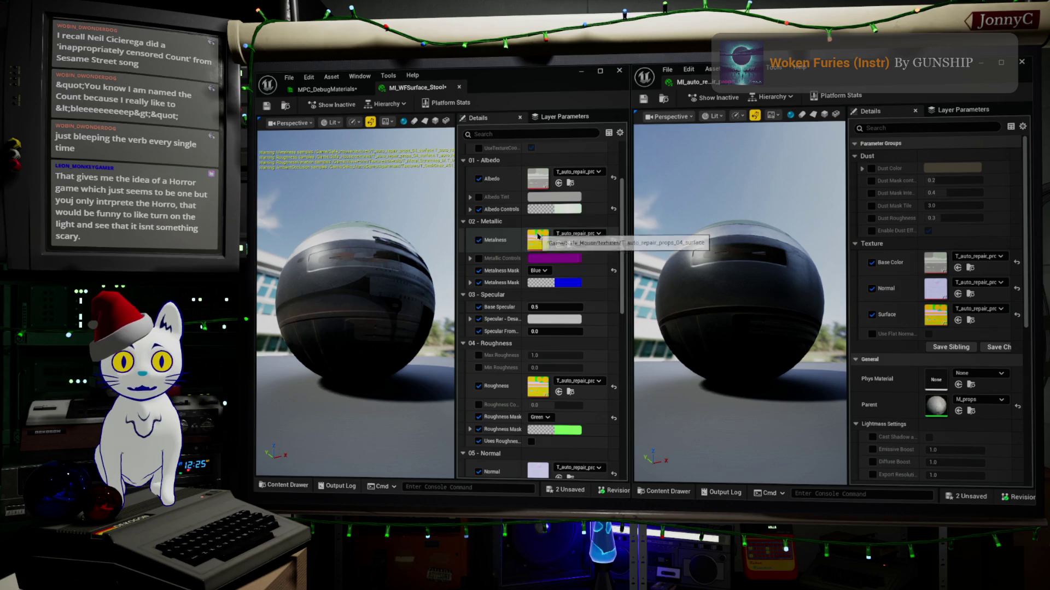
Open T_auto_repair_props_04_surface, toggle its R, G and B channels, then go back to MI_WFSurface_Stool.
{"action": "double_click", "coordinate": [546, 241]}
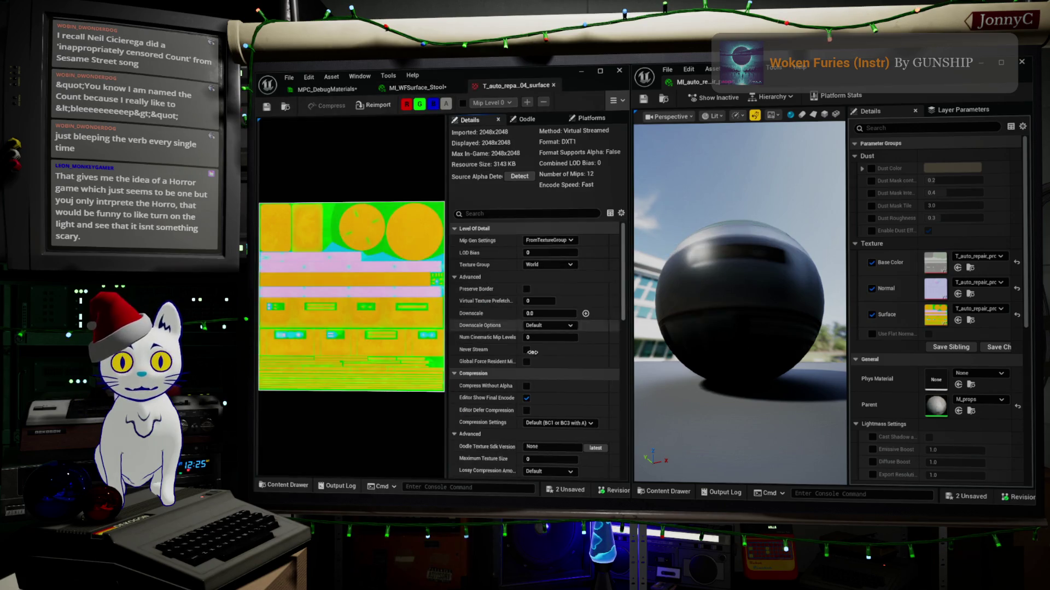
{"action": "left_click", "coordinate": [420, 104]}
{"action": "left_click", "coordinate": [406, 104]}
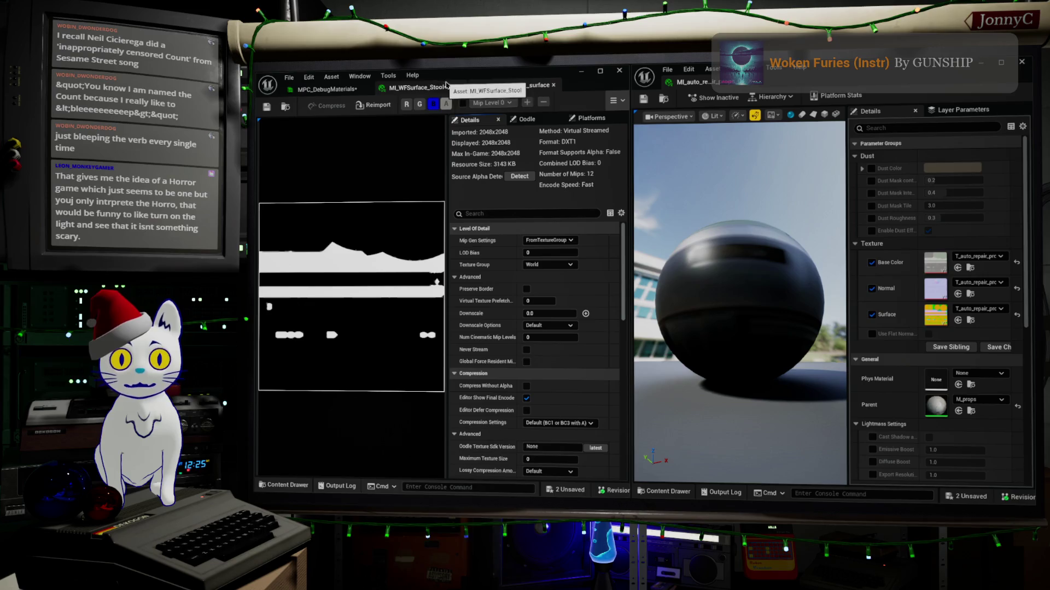
{"action": "left_click", "coordinate": [435, 106]}
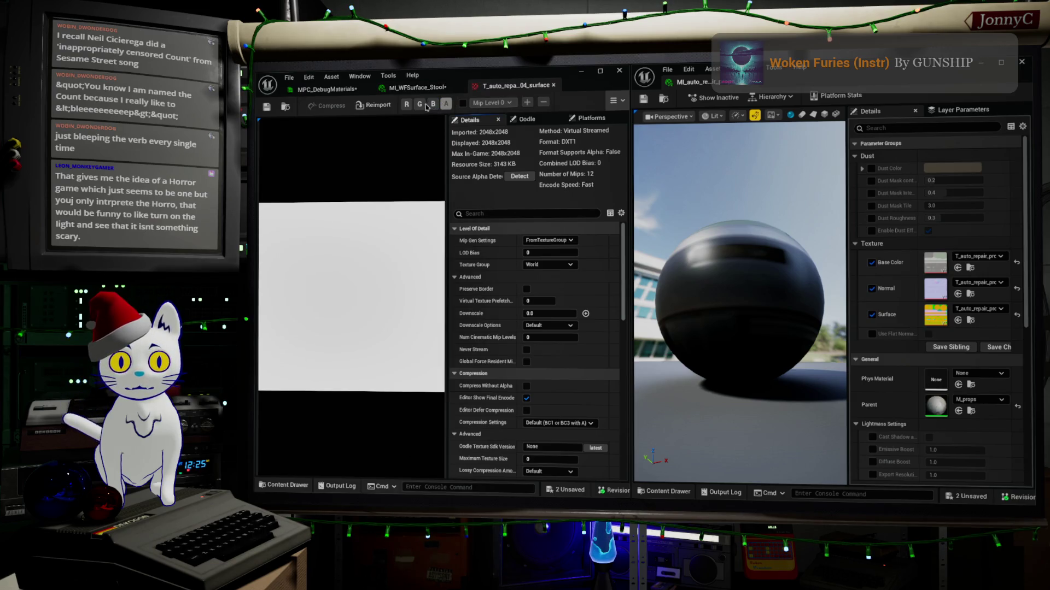
{"action": "left_click", "coordinate": [420, 105]}
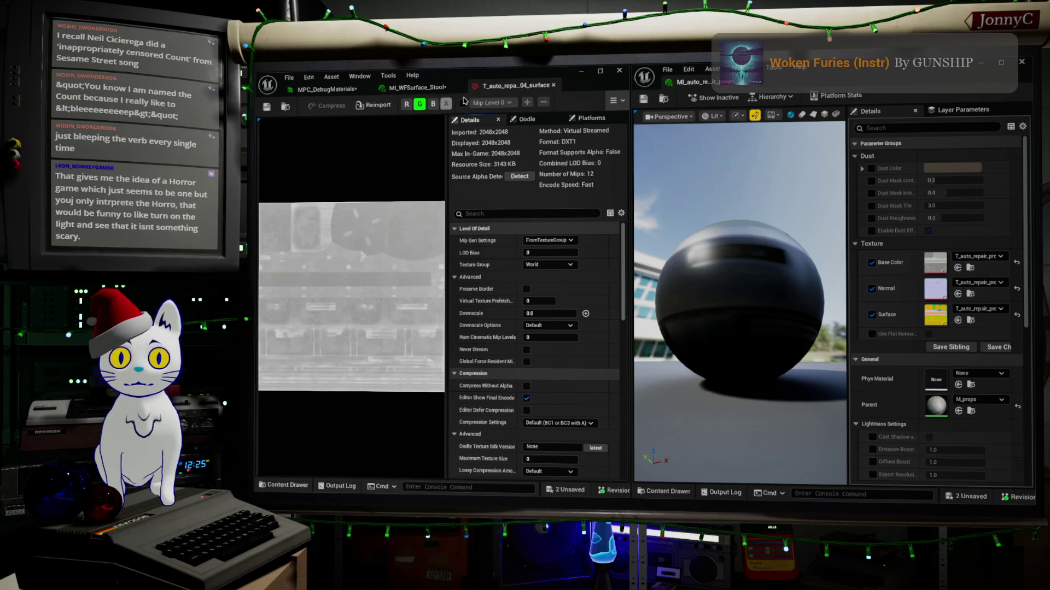
{"action": "left_click", "coordinate": [417, 87]}
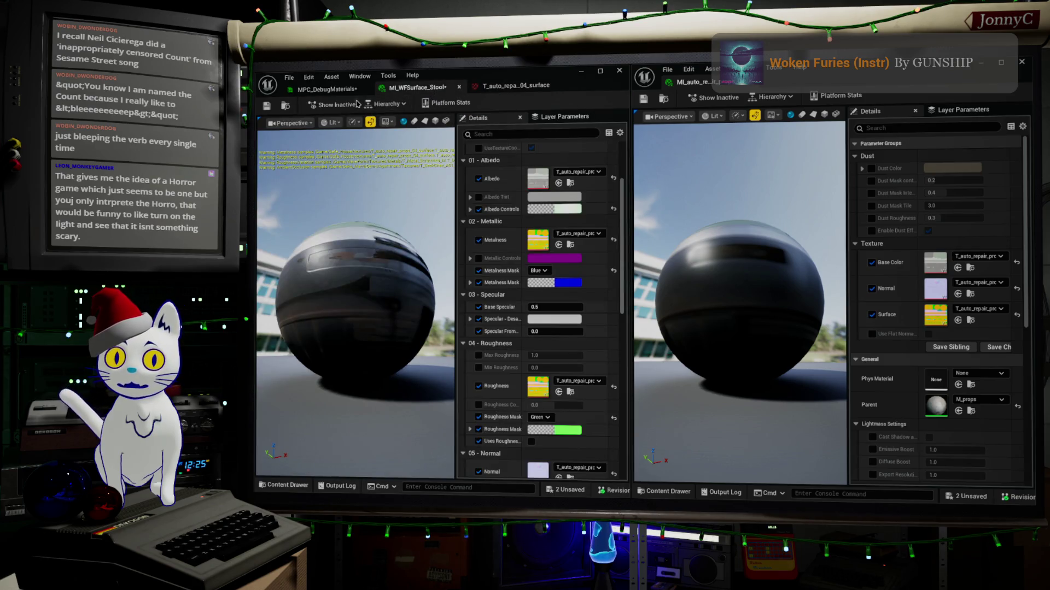
Set the Stool's 06 - Ambient Occlusion texture to the T_auto_repair prop texture.
{"action": "left_click", "coordinate": [327, 89]}
{"action": "left_click", "coordinate": [408, 87]}
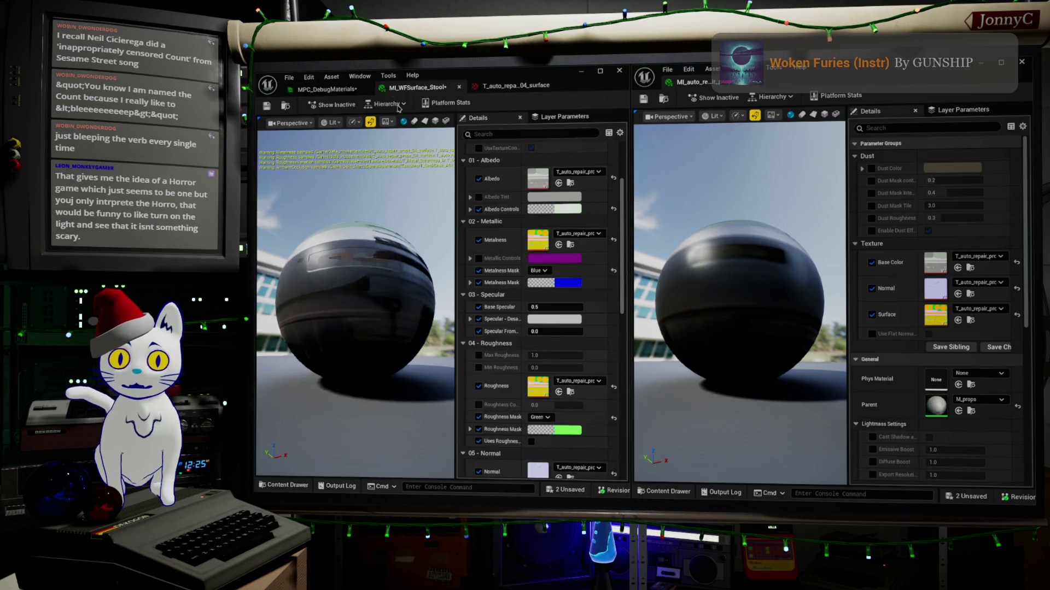
{"action": "scroll", "coordinate": [533, 330], "scroll_direction": "down", "scroll_amount": 1}
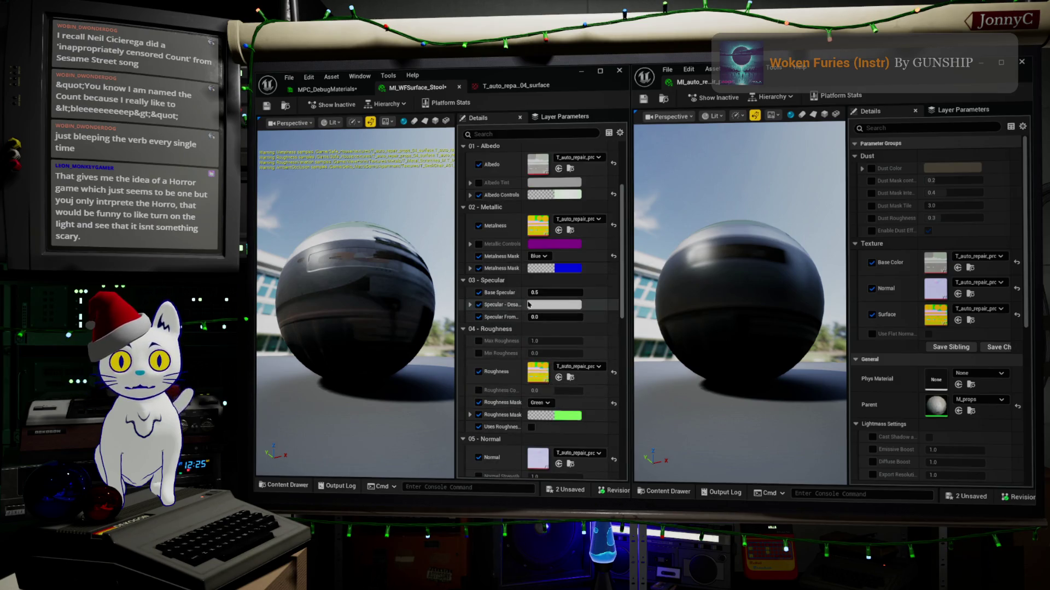
{"action": "scroll", "coordinate": [566, 246], "scroll_direction": "down", "scroll_amount": 3}
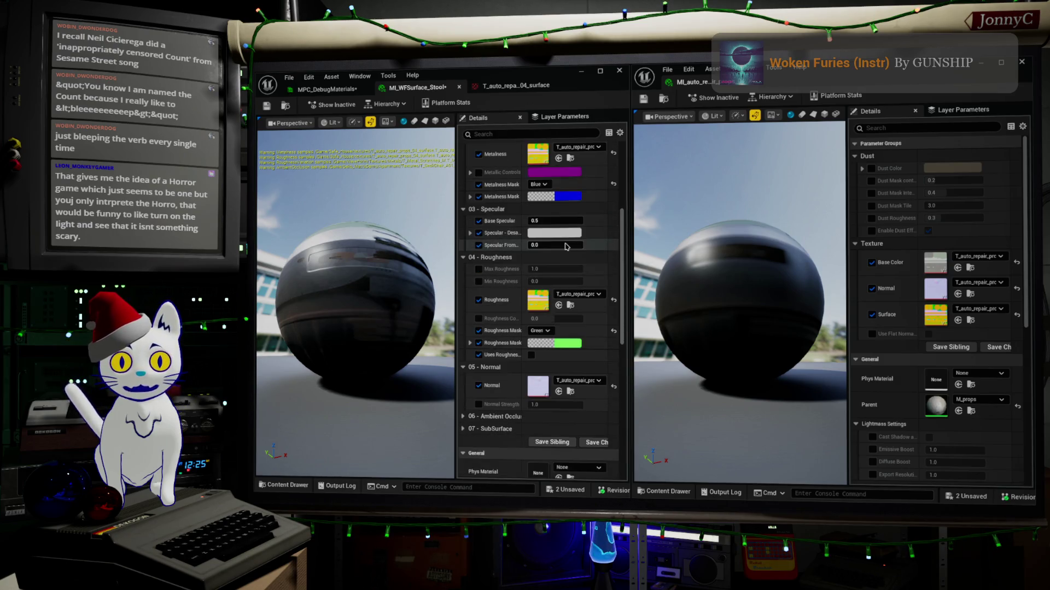
{"action": "left_click", "coordinate": [463, 416]}
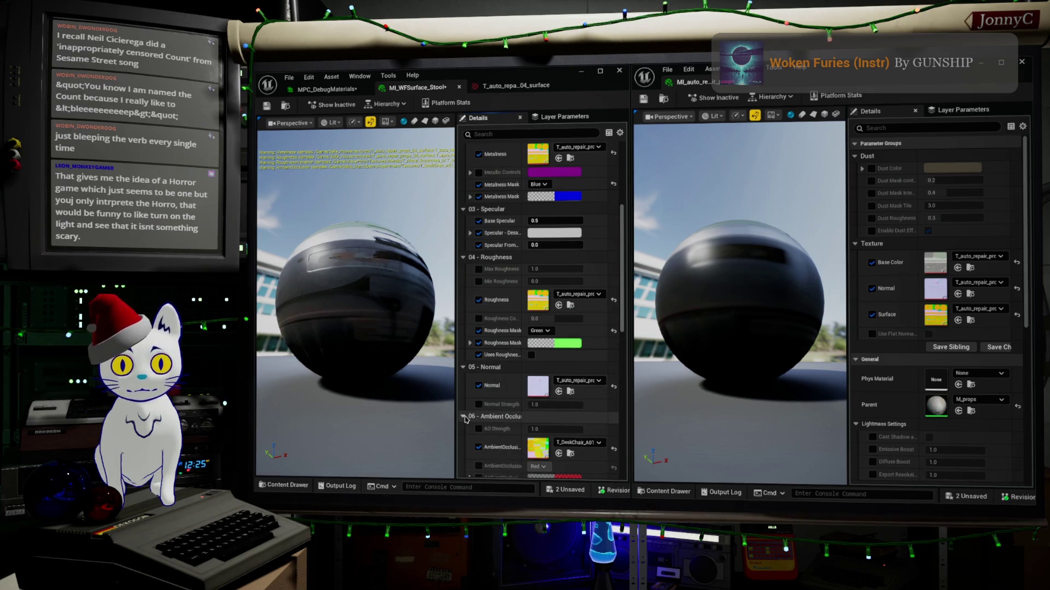
{"action": "scroll", "coordinate": [495, 415], "scroll_direction": "down", "scroll_amount": 2}
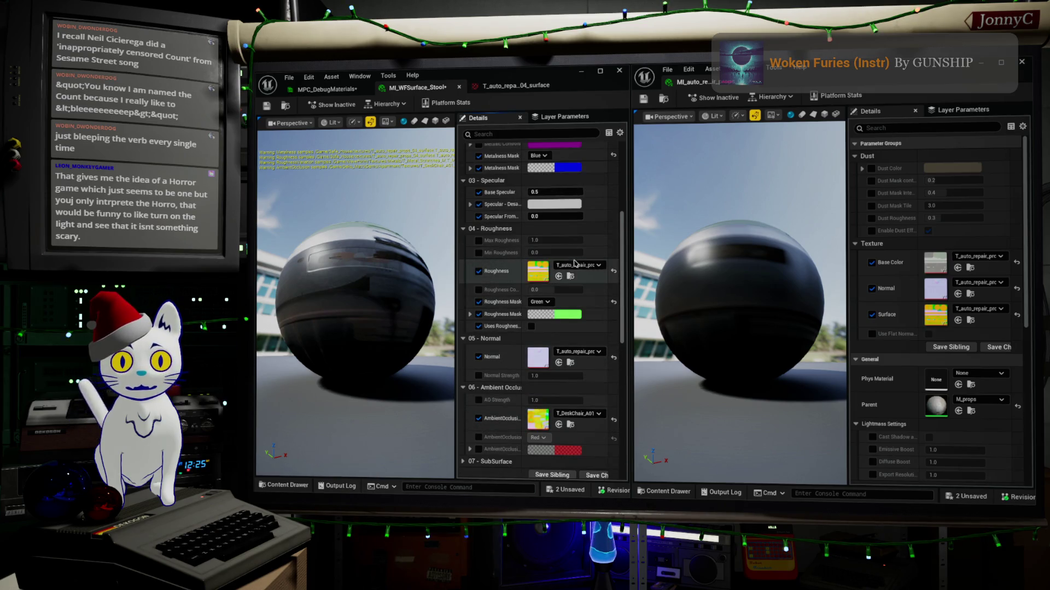
{"action": "left_click", "coordinate": [559, 425]}
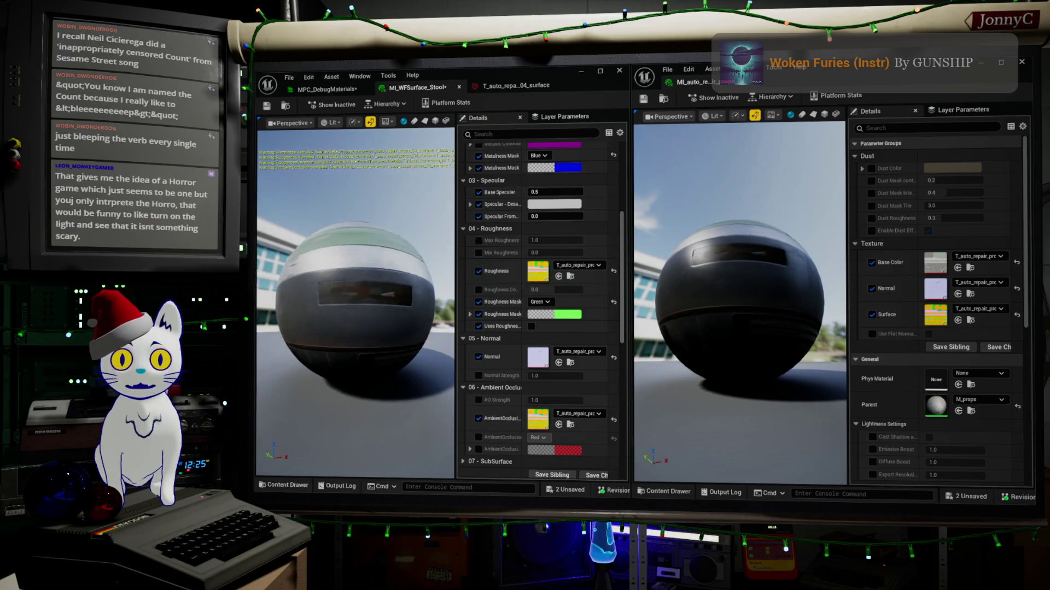
Orbit the Stool and original material previews to compare their shading.
{"action": "mouse_move", "coordinate": [424, 268]}
{"action": "left_mouse_down"}
{"action": "mouse_move", "coordinate": [421, 251]}
{"action": "mouse_move", "coordinate": [423, 268]}
{"action": "left_mouse_up"}
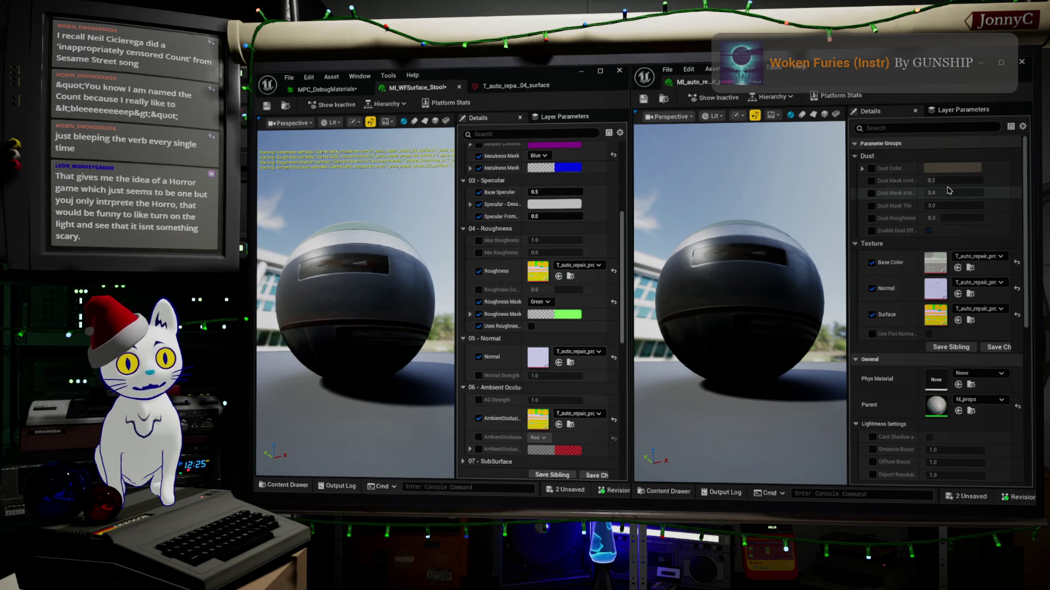
{"action": "left_click_drag", "start_coordinate": [415, 246], "coordinate": [402, 257]}
{"action": "left_click_drag", "start_coordinate": [738, 246], "coordinate": [711, 263]}
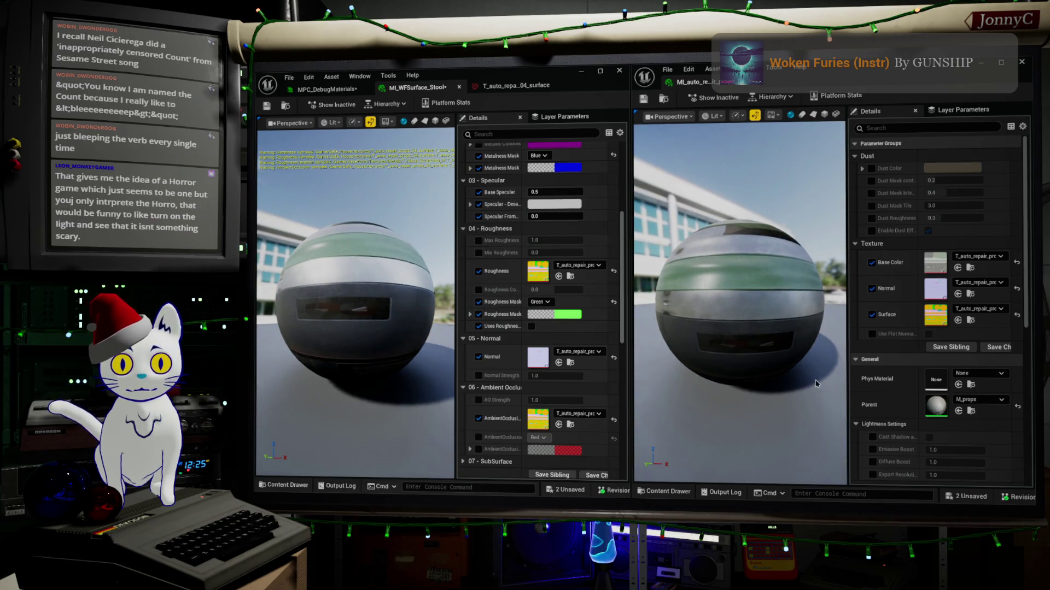
{"action": "left_click_drag", "start_coordinate": [670, 358], "coordinate": [673, 344]}
{"action": "left_click_drag", "start_coordinate": [402, 308], "coordinate": [405, 298]}
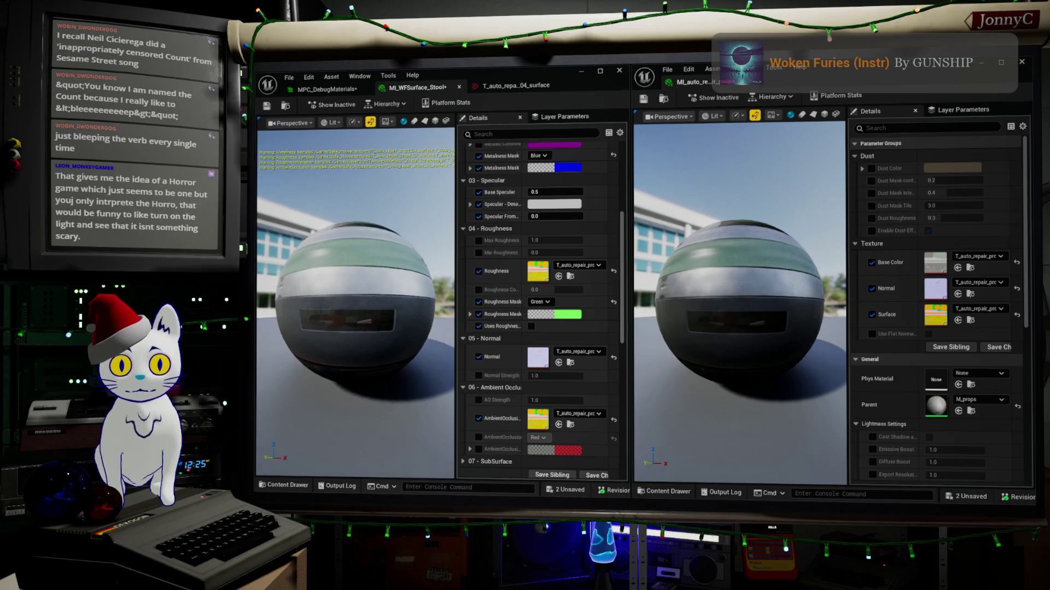
{"action": "scroll", "coordinate": [565, 226], "scroll_direction": "up", "scroll_amount": 4}
Reset Albedo Controls to defaults and enable Albedo Tint at 1.0 RGBA, checking both groups' values.
{"action": "scroll", "coordinate": [566, 226], "scroll_direction": "up", "scroll_amount": 2}
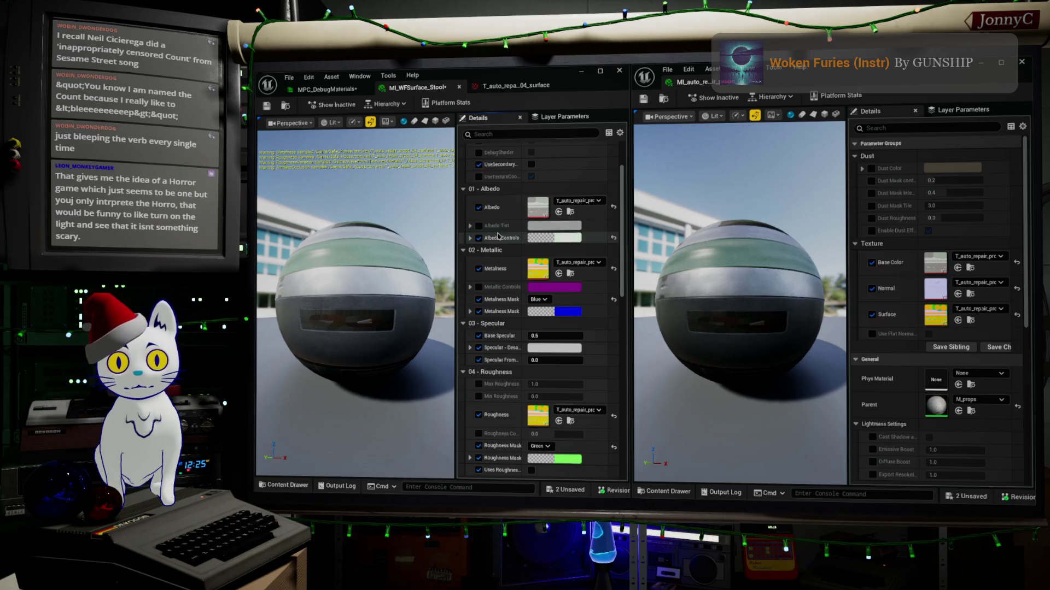
{"action": "left_click", "coordinate": [612, 239]}
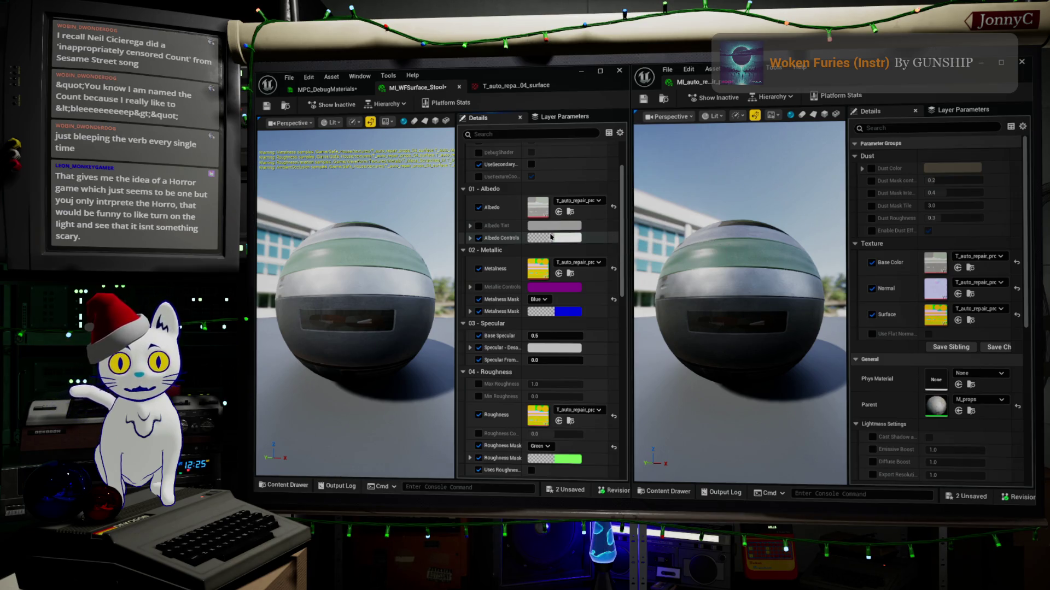
{"action": "left_click", "coordinate": [478, 226]}
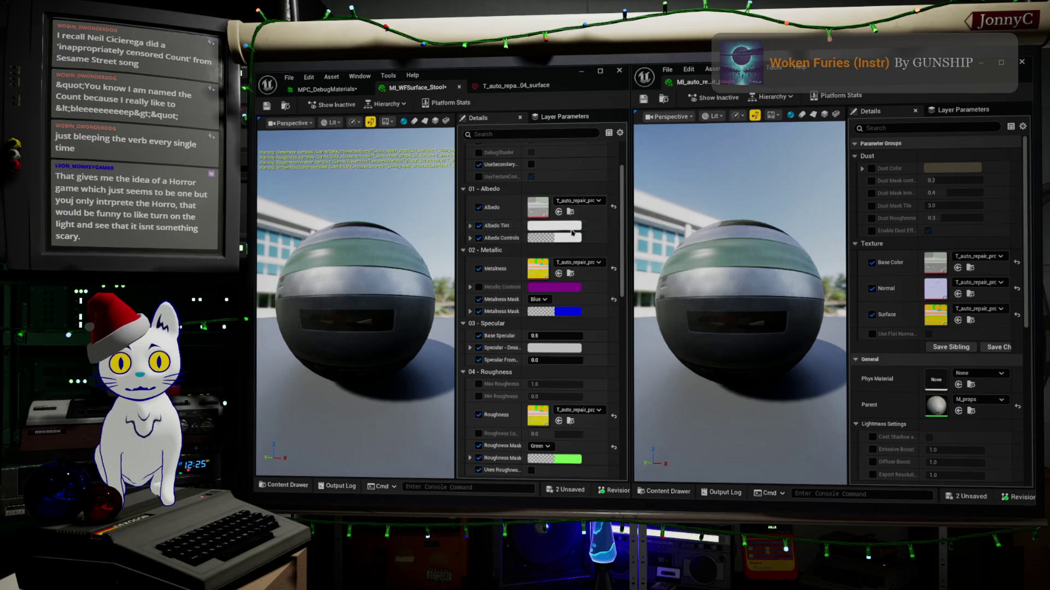
{"action": "left_click", "coordinate": [572, 229]}
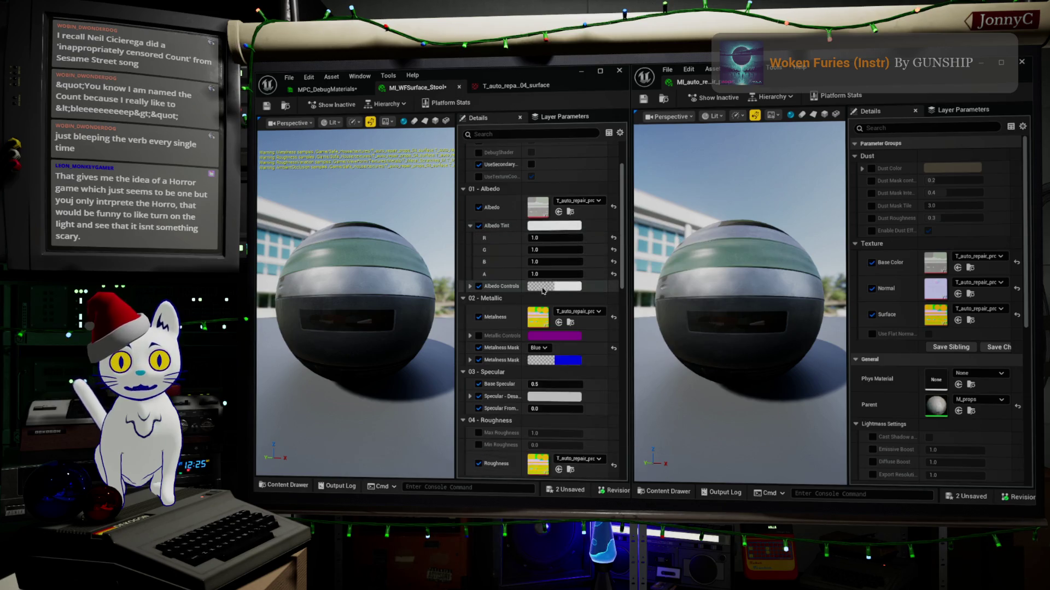
{"action": "left_click", "coordinate": [470, 287]}
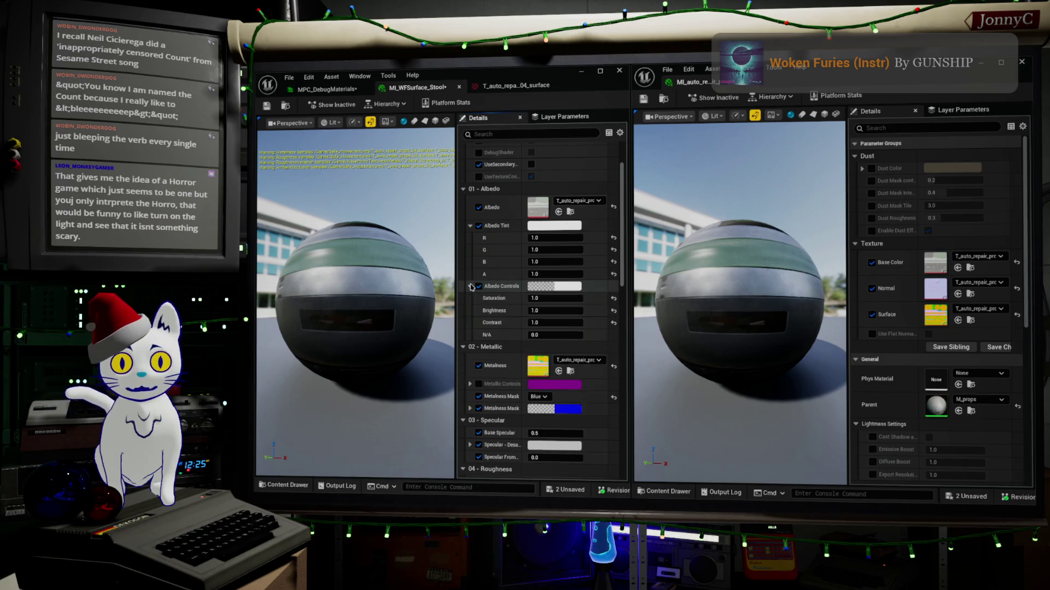
{"action": "left_click", "coordinate": [571, 287]}
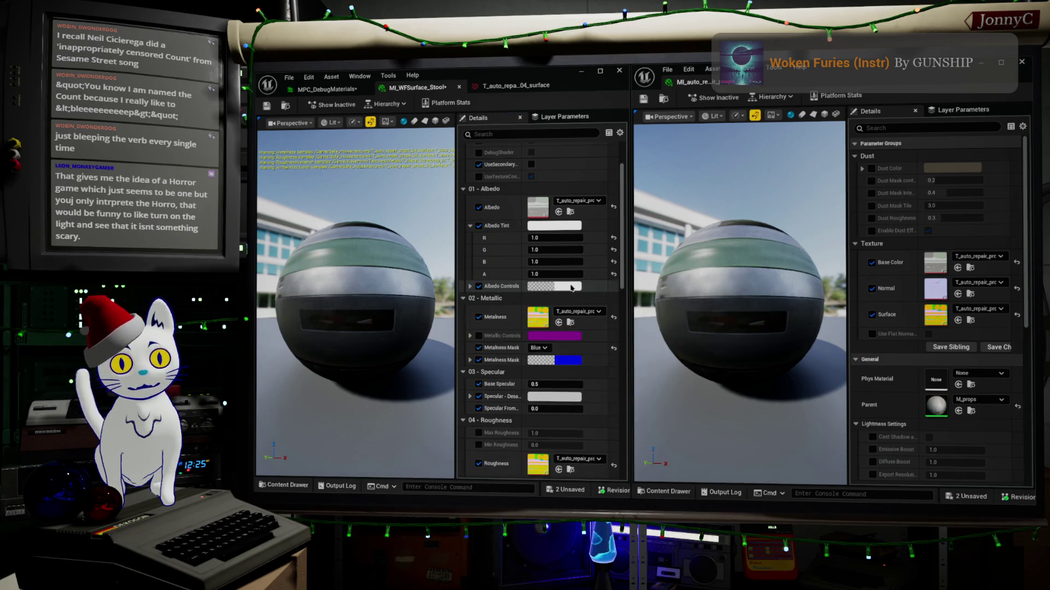
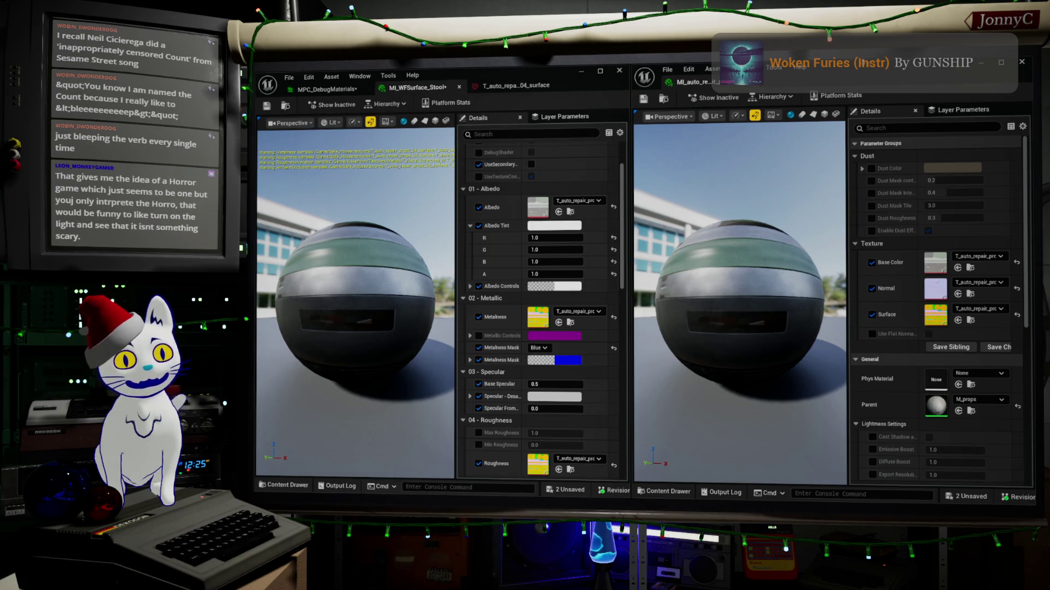
Save the MI_WFSurface_Stool material instance and close its editor to return to the level.
{"action": "left_click", "coordinate": [981, 63]}
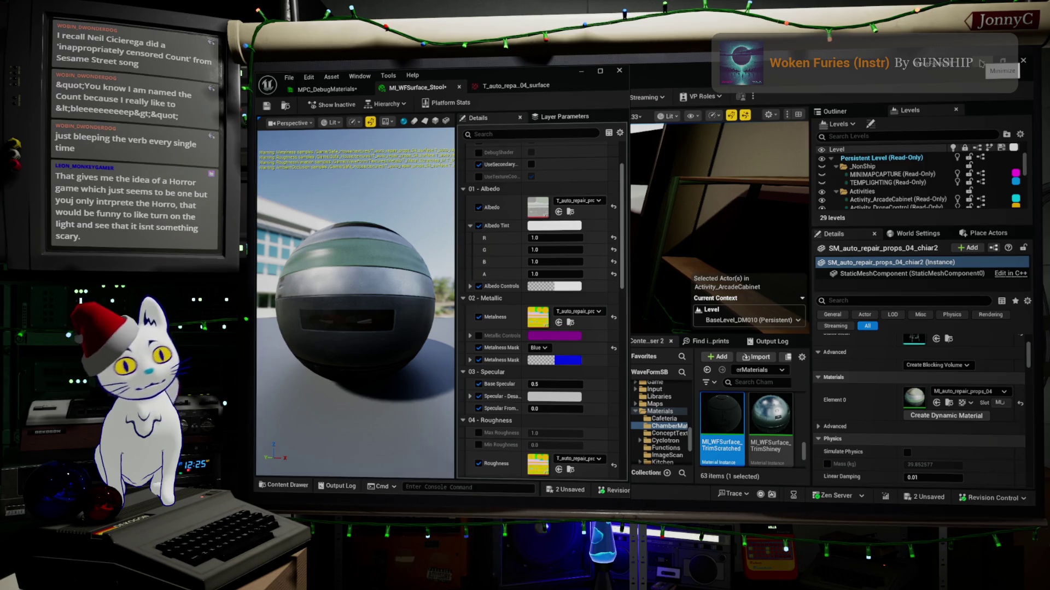
{"action": "left_click_drag", "start_coordinate": [565, 88], "coordinate": [486, 80]}
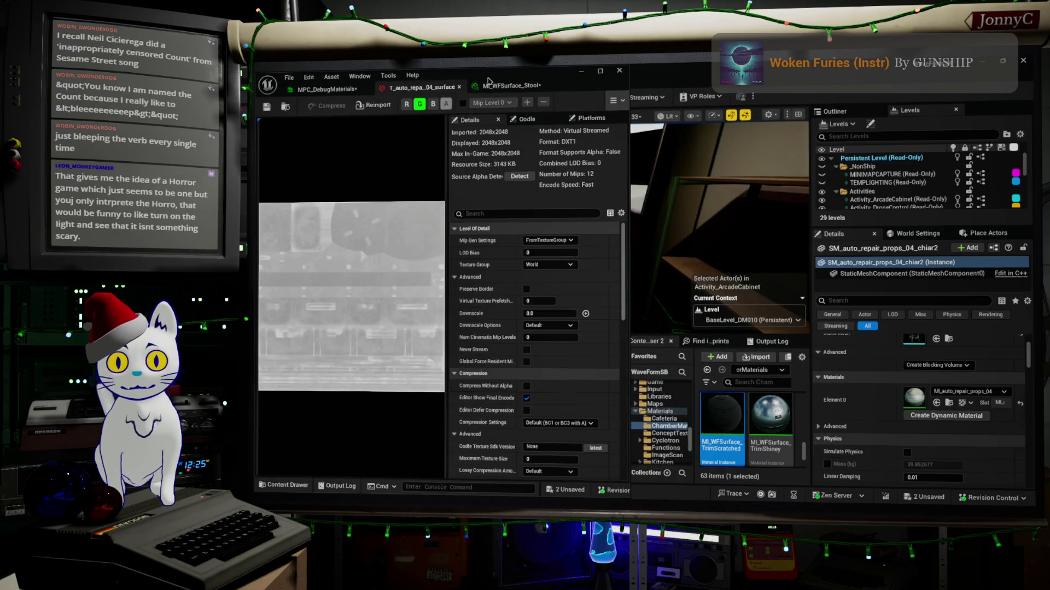
{"action": "left_click", "coordinate": [510, 84]}
{"action": "mouse_move", "coordinate": [552, 77]}
{"action": "left_mouse_down"}
{"action": "mouse_move", "coordinate": [618, 145]}
{"action": "mouse_move", "coordinate": [924, 205]}
{"action": "left_mouse_up"}
{"action": "left_click", "coordinate": [741, 232]}
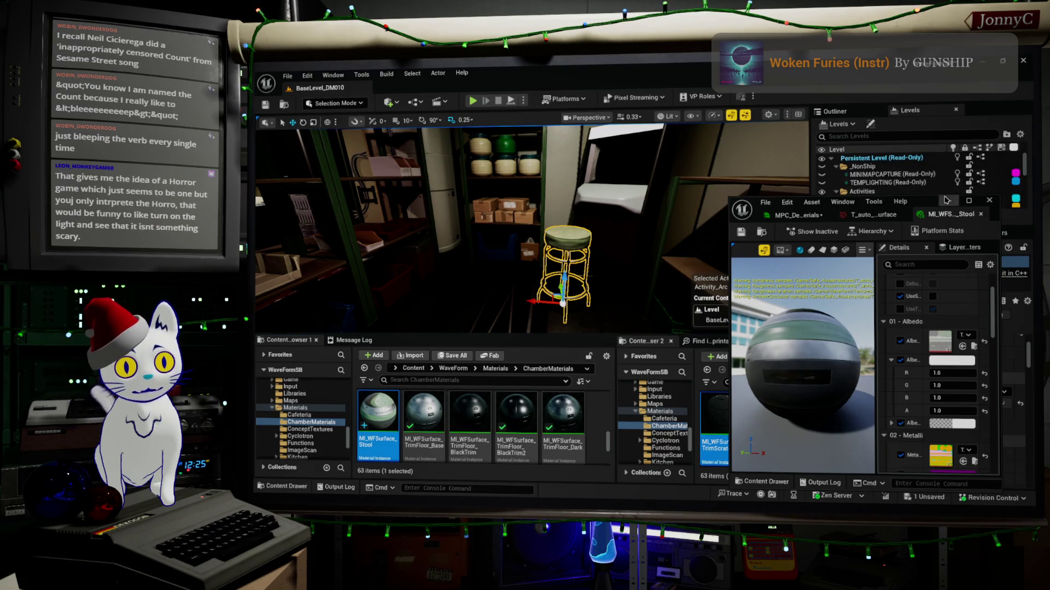
{"action": "left_click", "coordinate": [988, 200]}
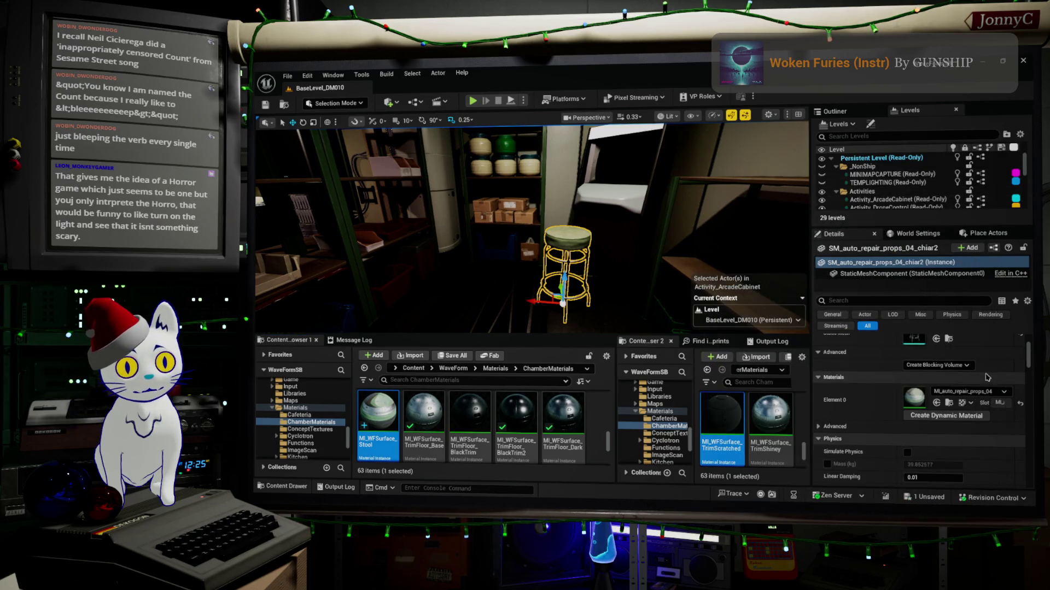
Assign MI_WFSurface_Stool to the stool's Element 0 slot and open it for editing.
{"action": "left_click", "coordinate": [936, 402]}
{"action": "scroll", "coordinate": [532, 230], "scroll_direction": "up", "scroll_amount": 5}
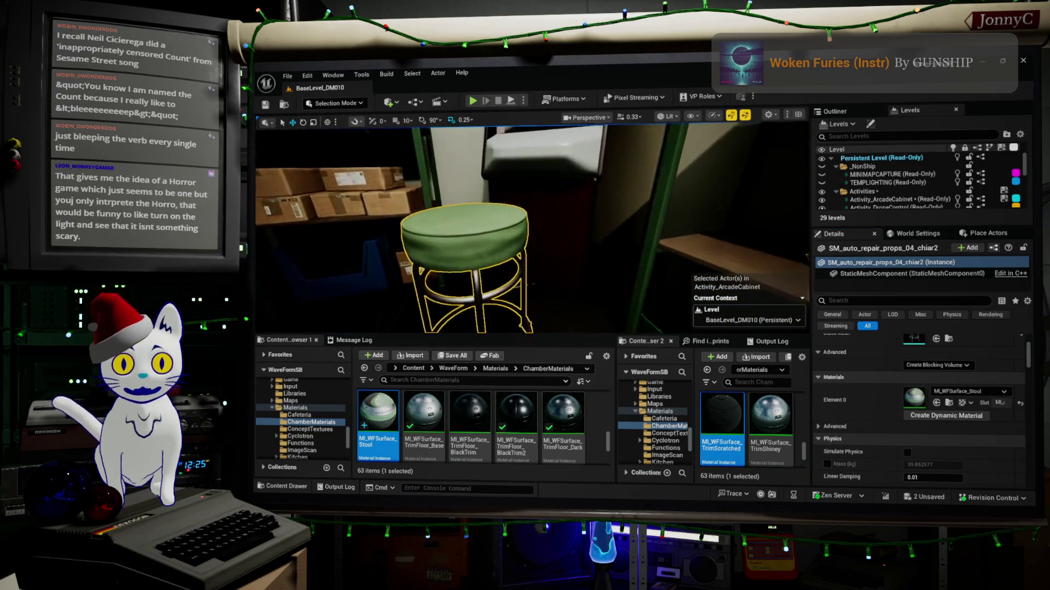
{"action": "scroll", "coordinate": [532, 230], "scroll_direction": "up", "scroll_amount": 2}
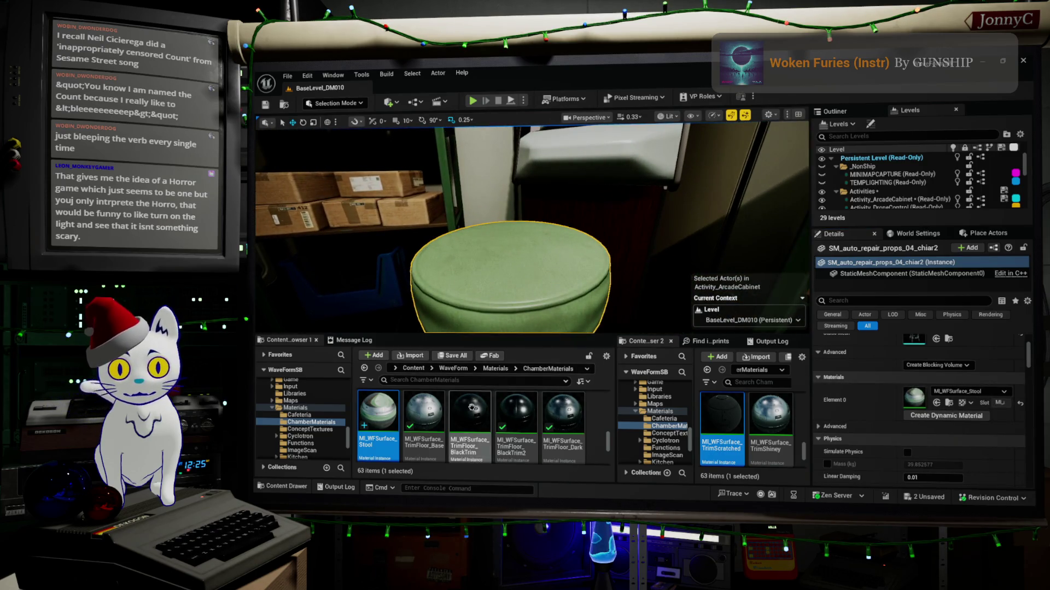
{"action": "double_click", "coordinate": [385, 409]}
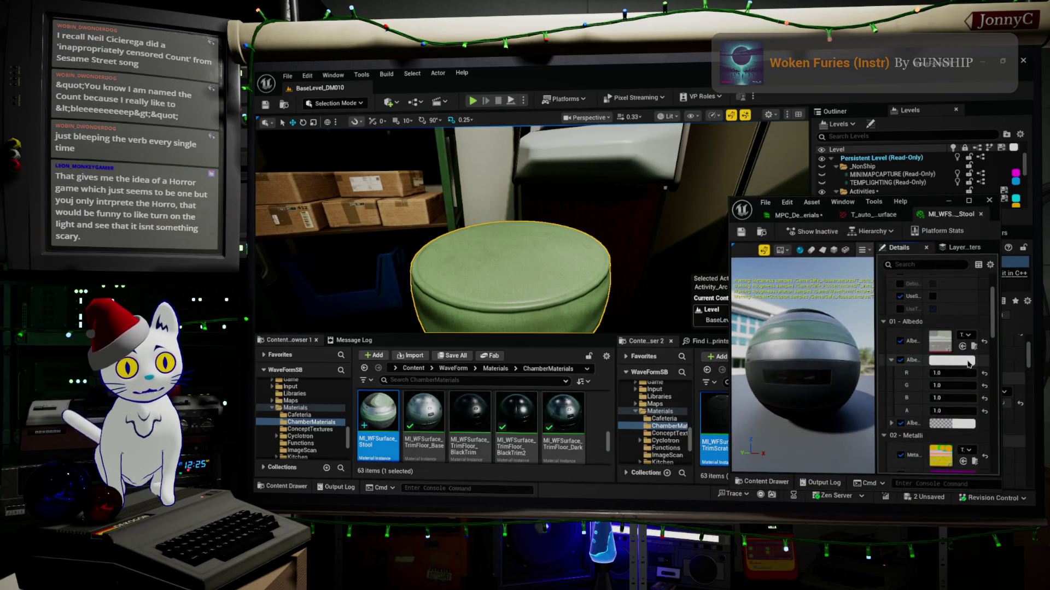
Reset the albedo tint to white and lower saturation to 0.831 and brightness to 0.938.
{"action": "mouse_move", "coordinate": [951, 373]}
{"action": "left_mouse_down"}
{"action": "mouse_move", "coordinate": [929, 373]}
{"action": "mouse_move", "coordinate": [962, 384]}
{"action": "left_mouse_up"}
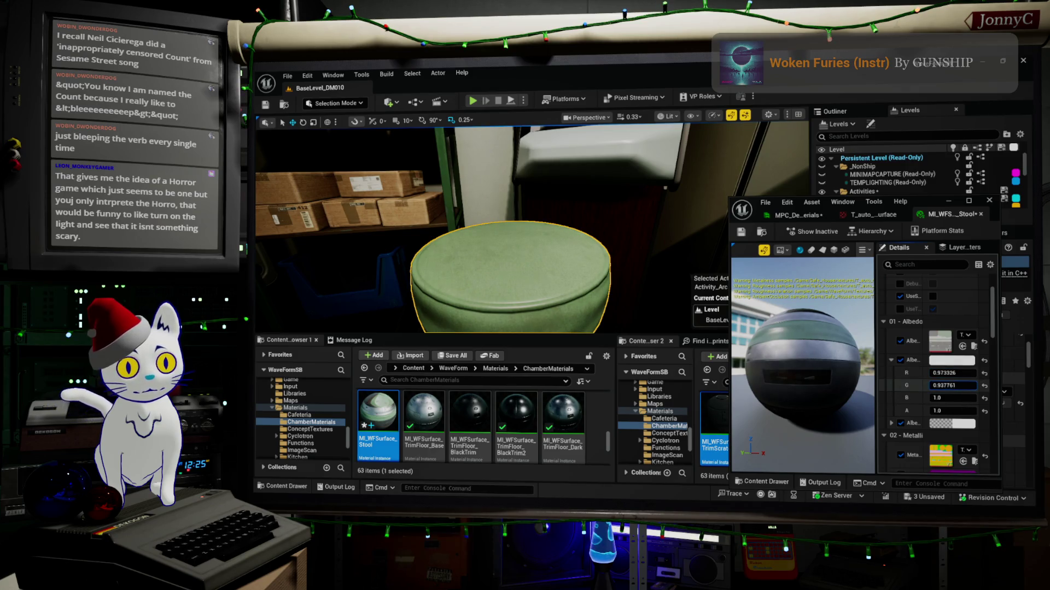
{"action": "left_click_drag", "start_coordinate": [954, 398], "coordinate": [922, 434]}
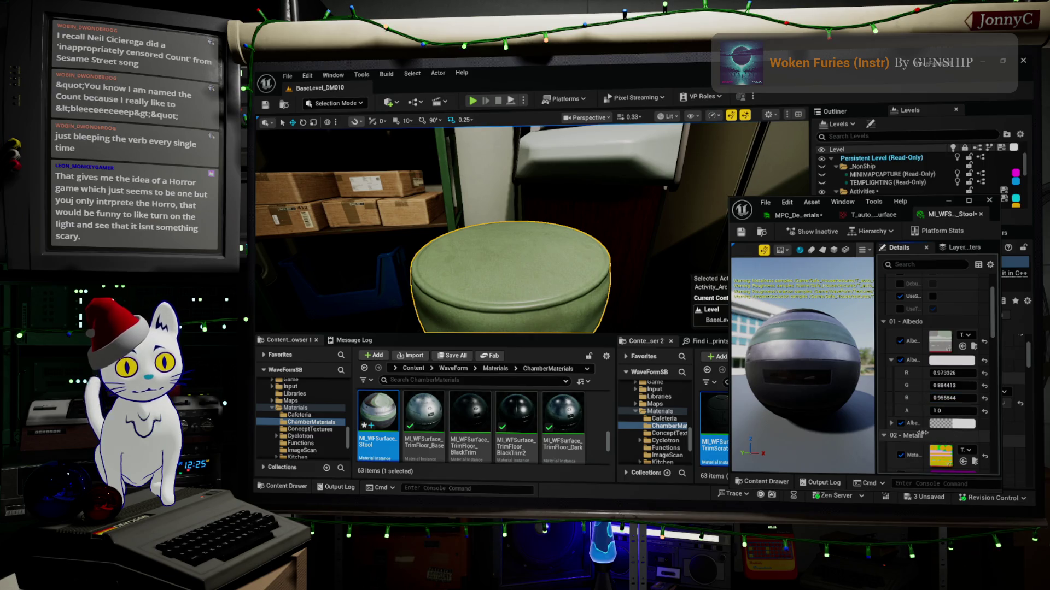
{"action": "left_click", "coordinate": [891, 424]}
{"action": "left_click", "coordinate": [984, 375]}
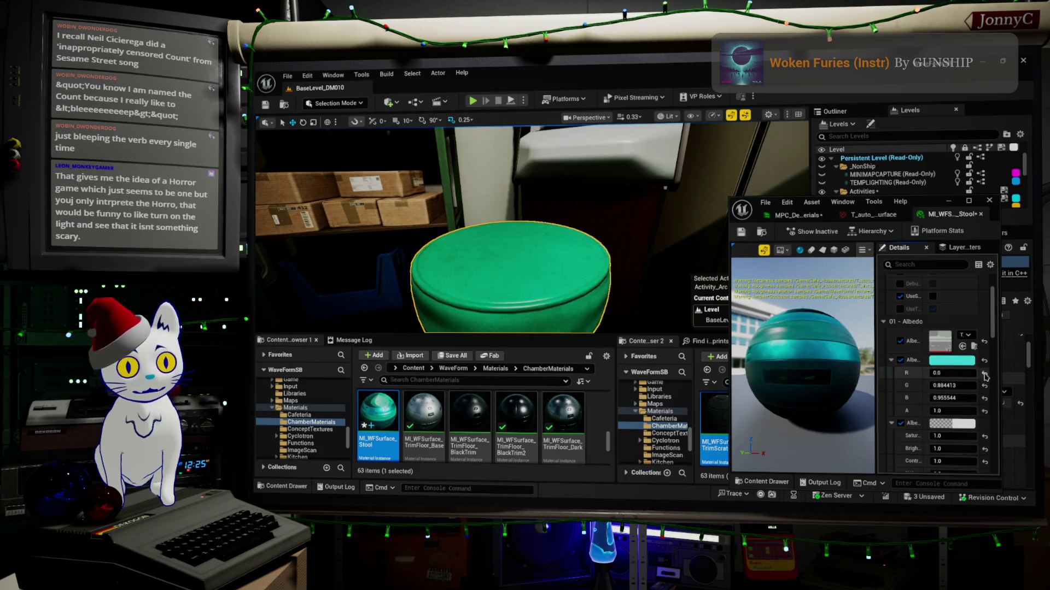
{"action": "scroll", "coordinate": [965, 433], "scroll_direction": "down", "scroll_amount": 1}
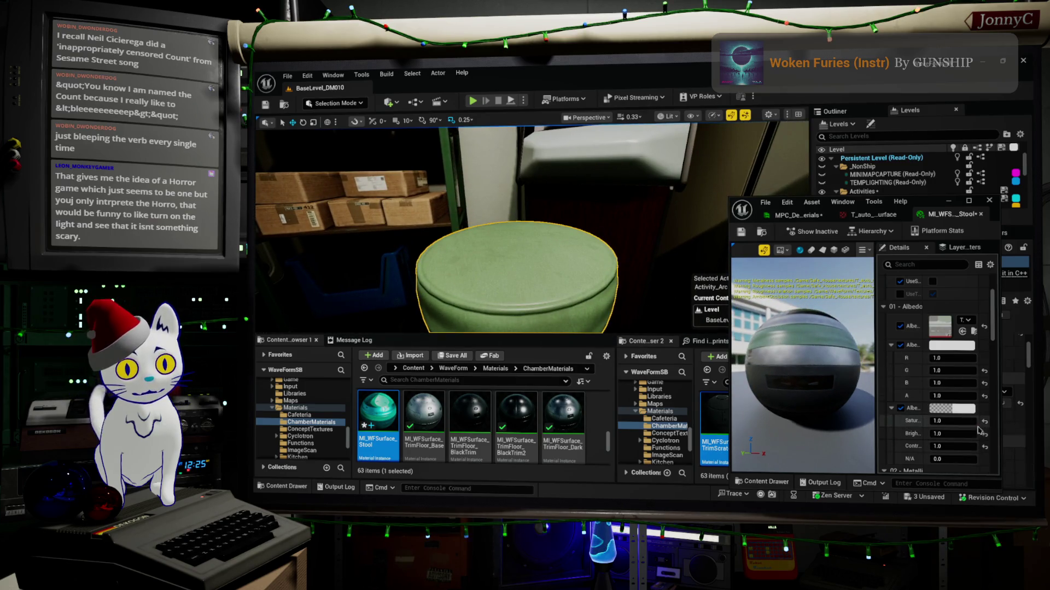
{"action": "left_click_drag", "start_coordinate": [968, 420], "coordinate": [963, 421]}
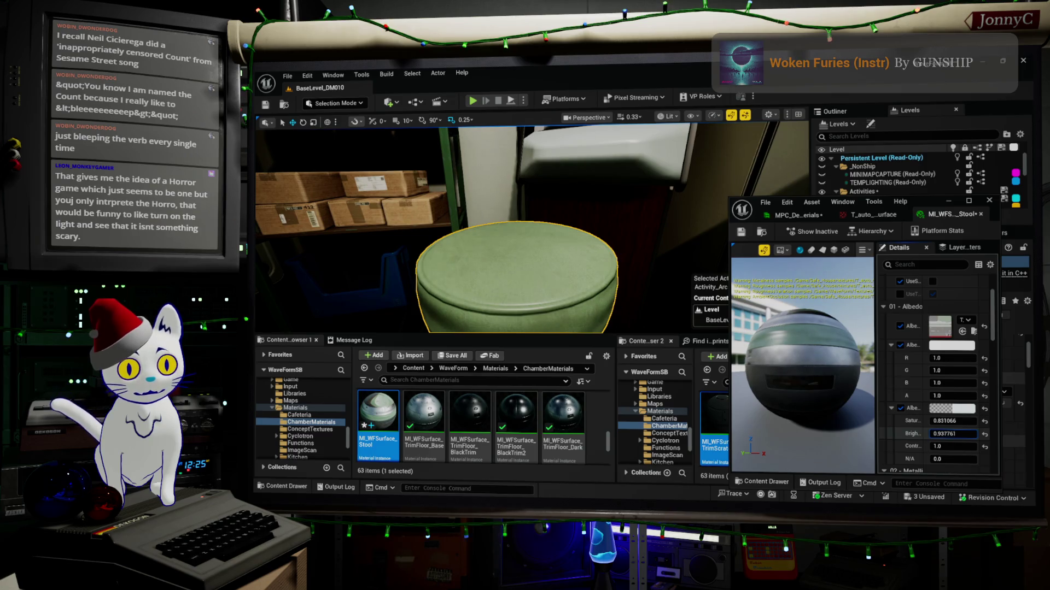
{"action": "key", "text": "f"}
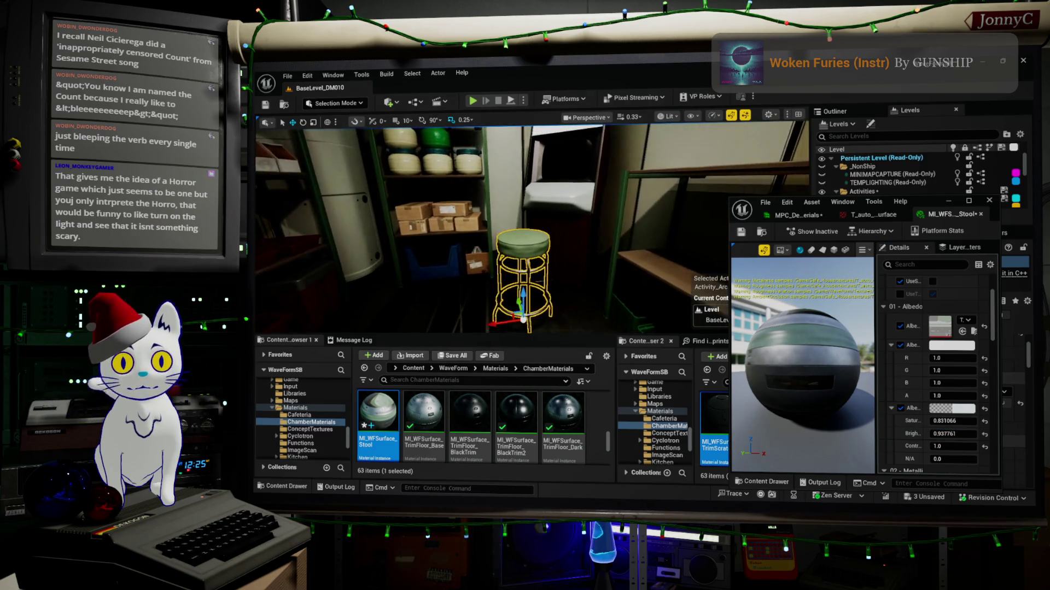
{"action": "left_click_drag", "start_coordinate": [570, 221], "coordinate": [436, 178]}
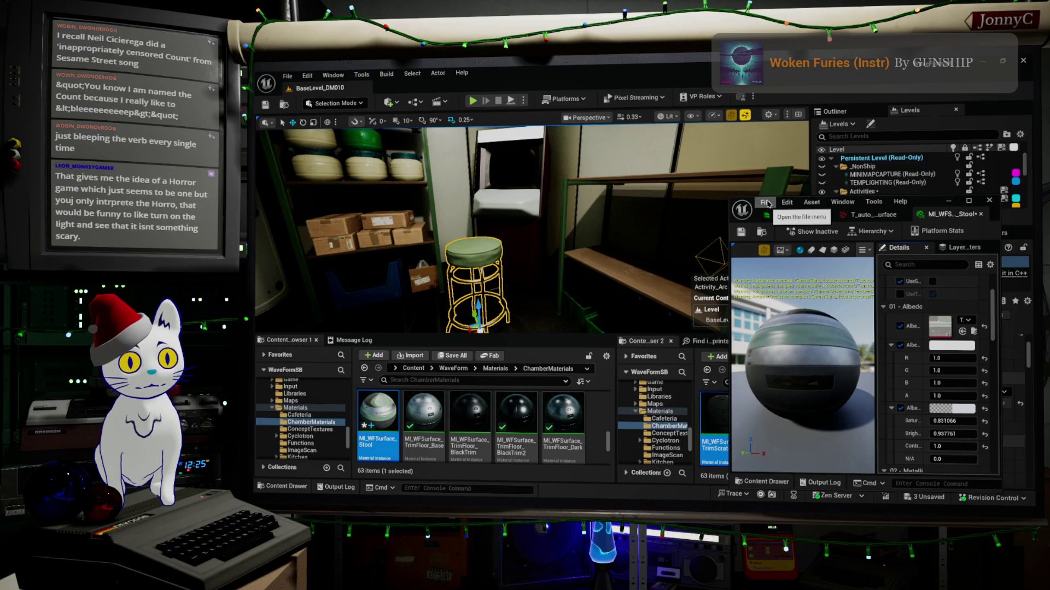
Save all modified assets, confirming the Check Out Assets dialog.
{"action": "left_click", "coordinate": [765, 202]}
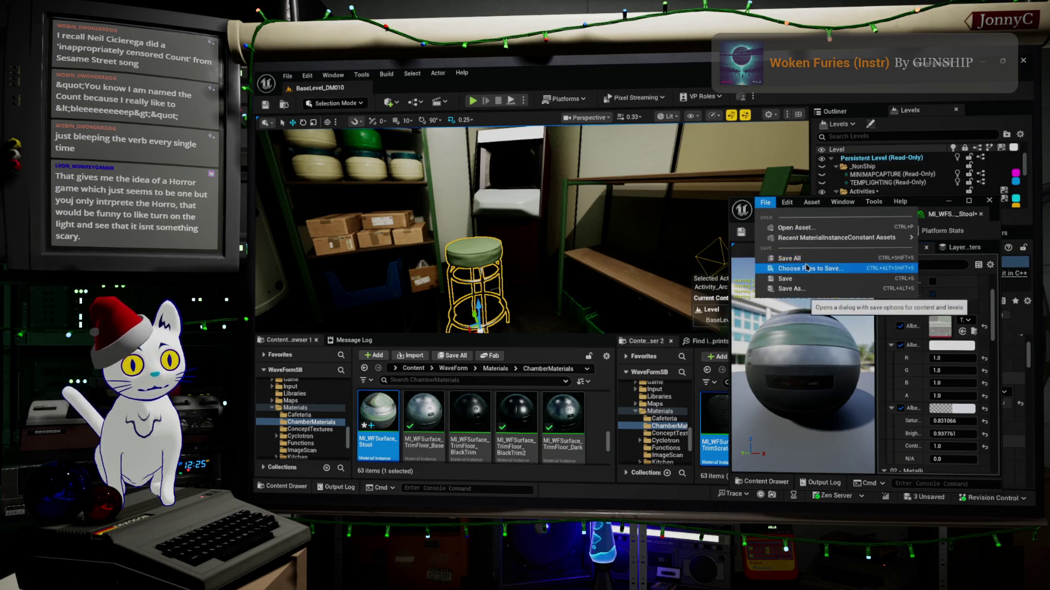
{"action": "left_click", "coordinate": [790, 258]}
{"action": "left_click", "coordinate": [618, 374]}
Select one of the cardboard boxes on the storage shelf.
{"action": "mouse_move", "coordinate": [492, 230]}
{"action": "left_mouse_down"}
{"action": "mouse_move", "coordinate": [410, 230]}
{"action": "mouse_move", "coordinate": [502, 230]}
{"action": "mouse_move", "coordinate": [503, 208]}
{"action": "left_mouse_up"}
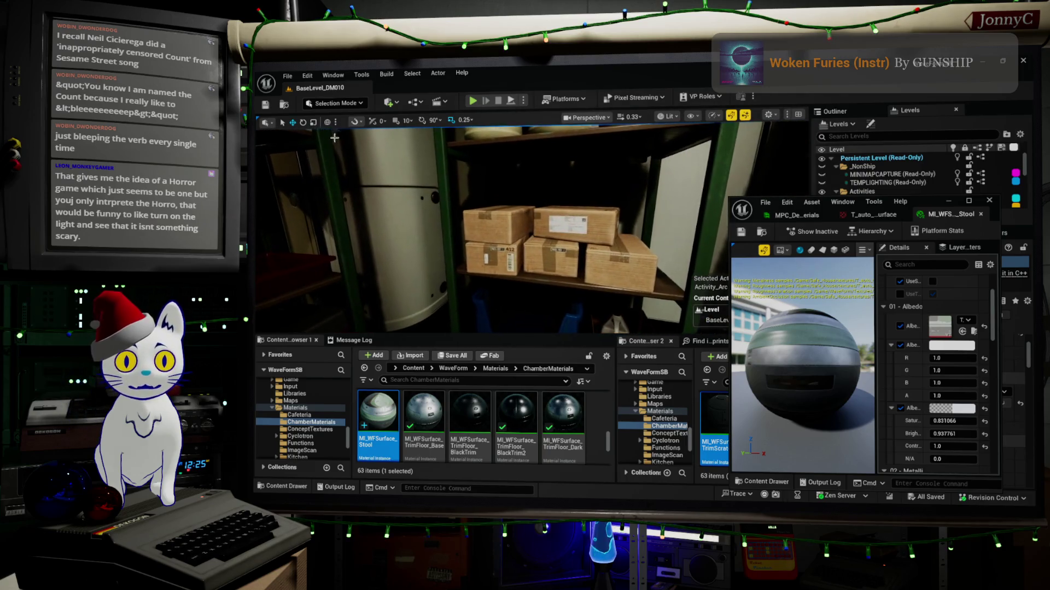
{"action": "left_click", "coordinate": [508, 218]}
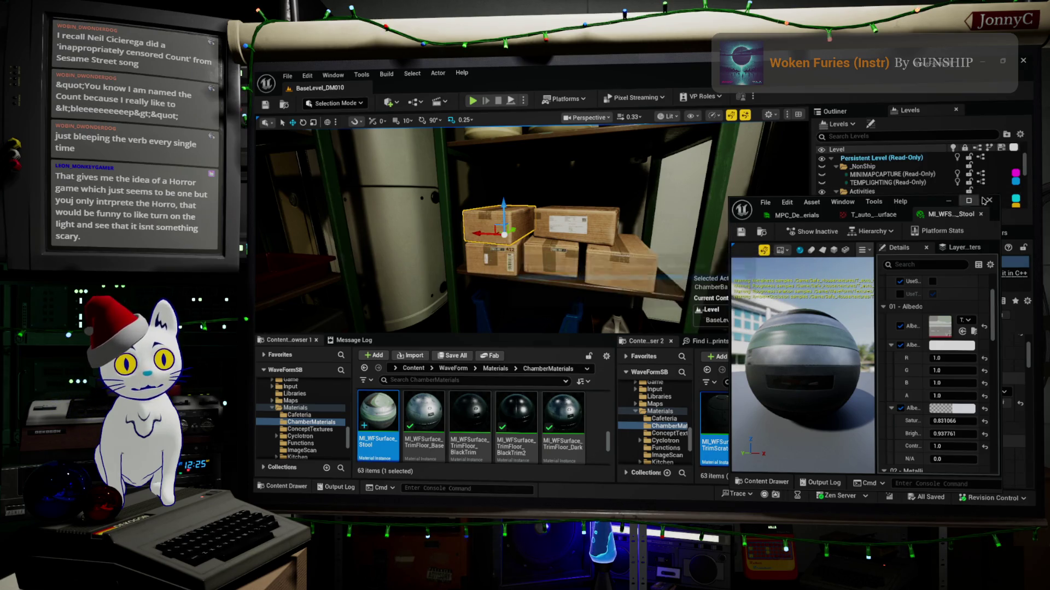
{"action": "left_click_drag", "start_coordinate": [738, 196], "coordinate": [745, 204]}
{"action": "left_click", "coordinate": [287, 76]}
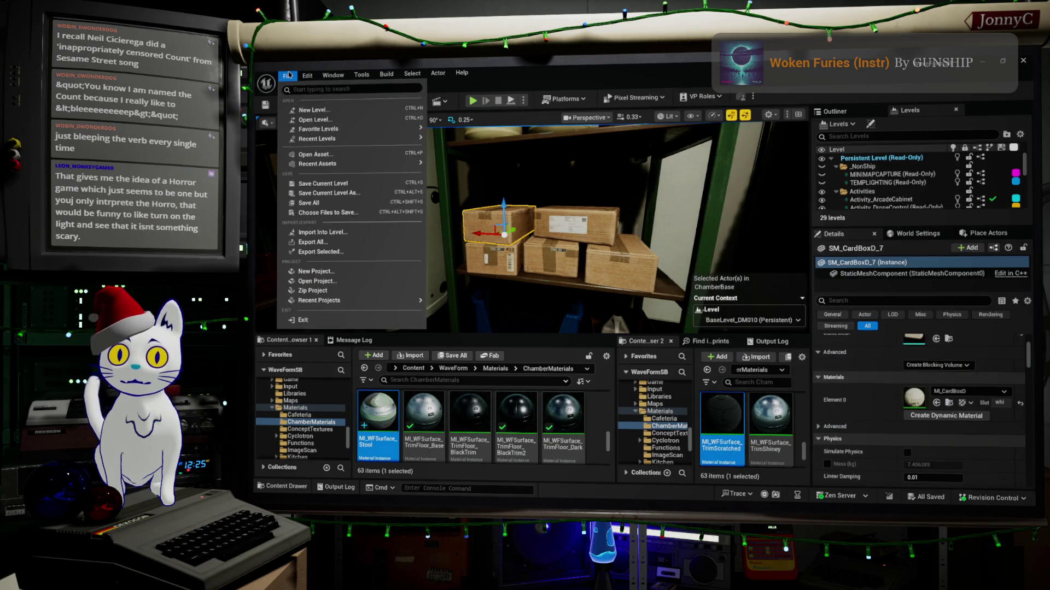
Save all again and locate the box's MI_CardBoxD material in both Content Browsers.
{"action": "left_click", "coordinate": [344, 202]}
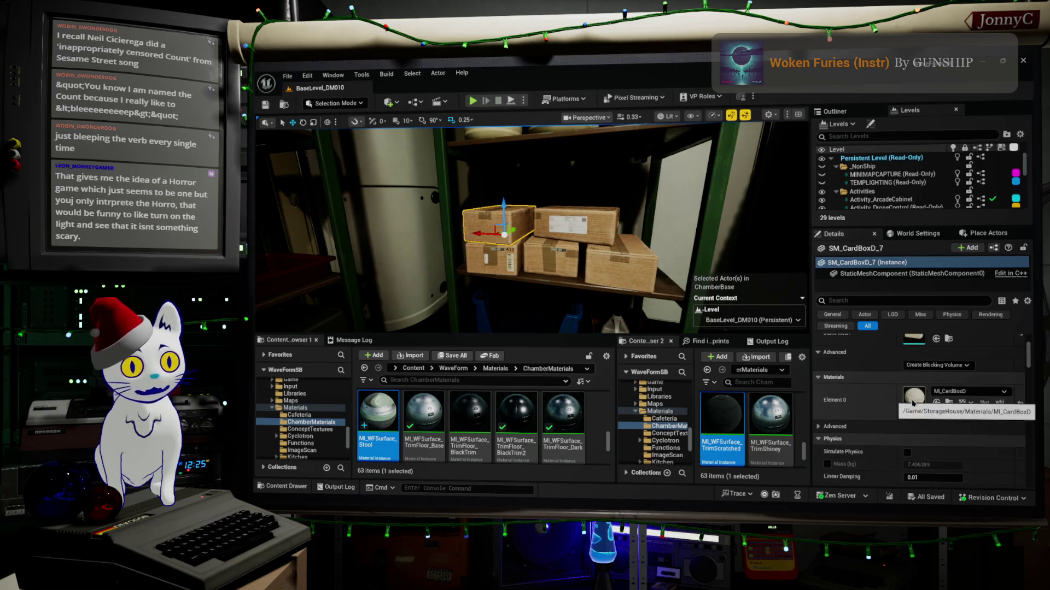
{"action": "left_click_drag", "start_coordinate": [587, 211], "coordinate": [587, 212]}
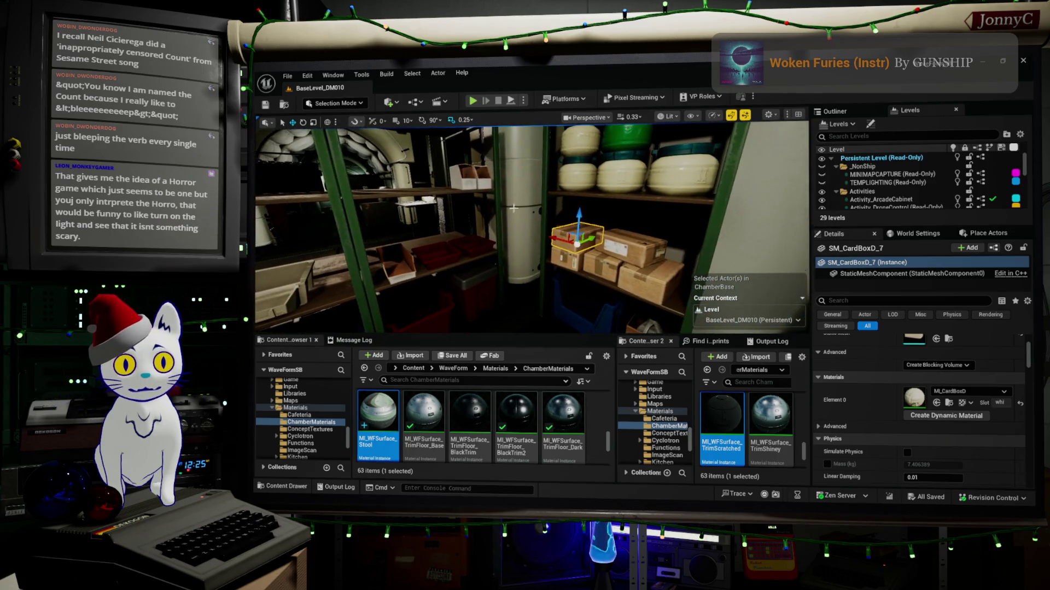
{"action": "left_click", "coordinate": [949, 403]}
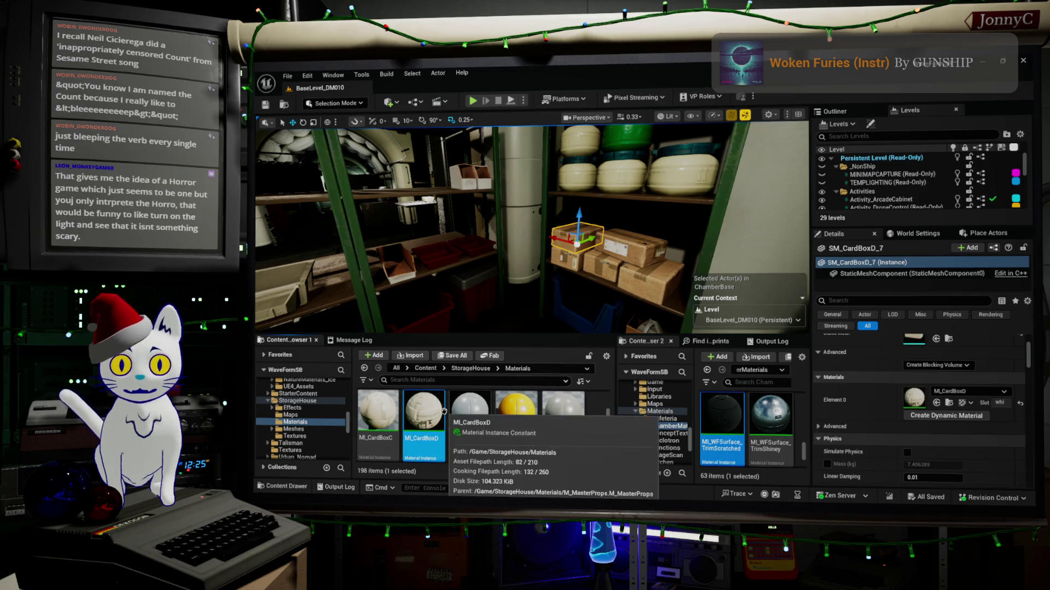
{"action": "mouse_move", "coordinate": [438, 411]}
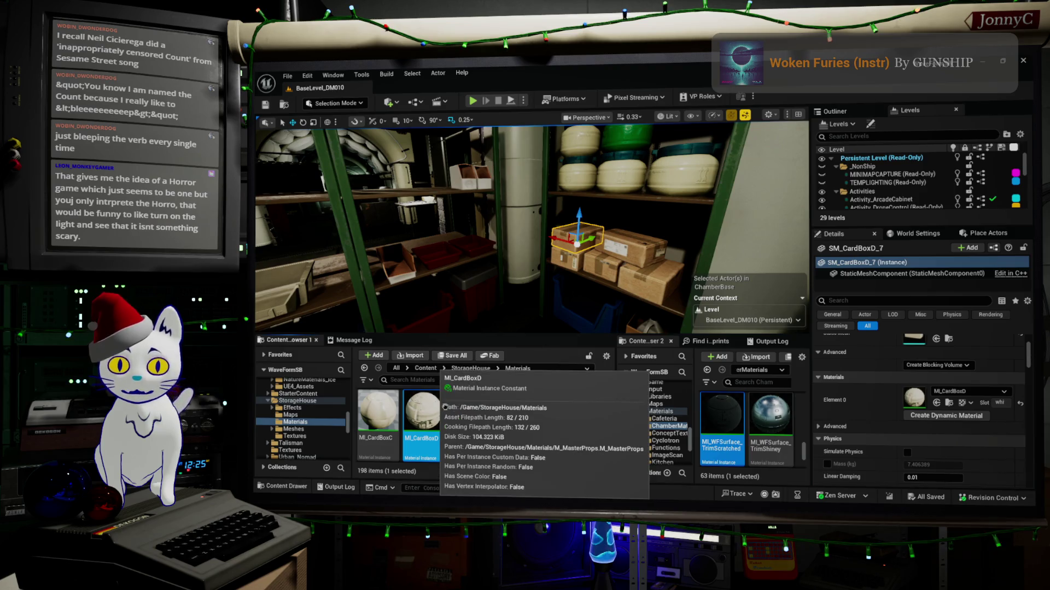
{"action": "left_click", "coordinate": [771, 421]}
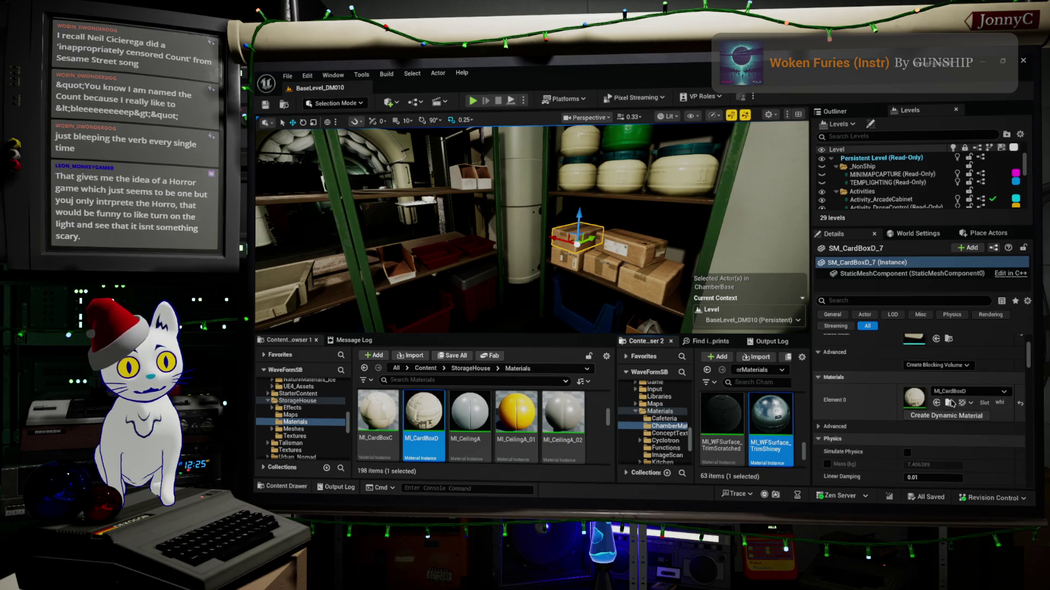
{"action": "left_click", "coordinate": [949, 403]}
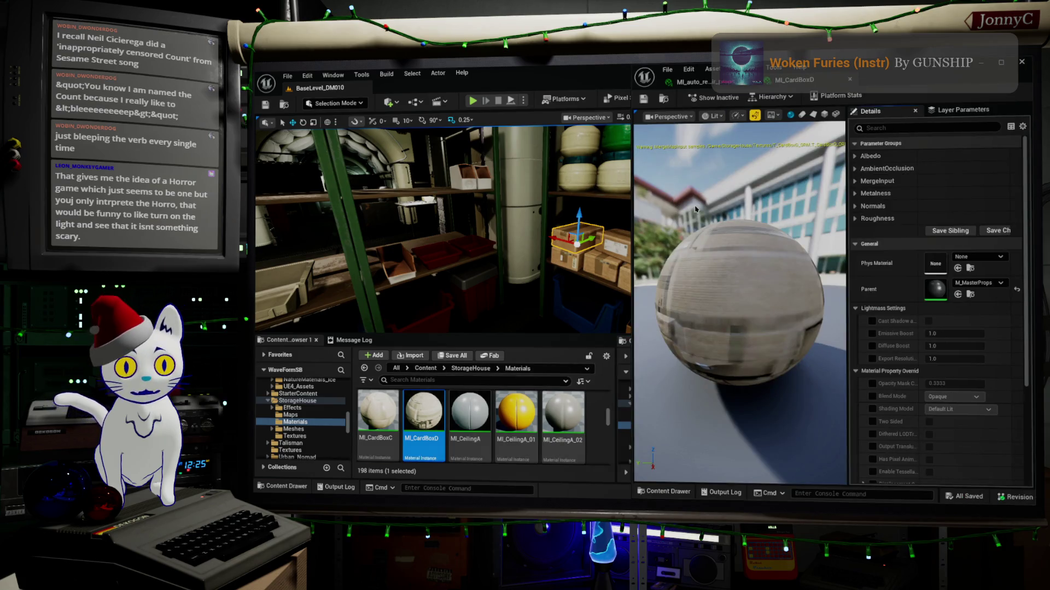
Expand MI_CardBoxD's Albedo, AmbientOcclusion, MergeInput, Metalness, Normals and Roughness groups to review its textures.
{"action": "left_click", "coordinate": [854, 218]}
{"action": "left_click", "coordinate": [854, 206]}
{"action": "left_click", "coordinate": [855, 193]}
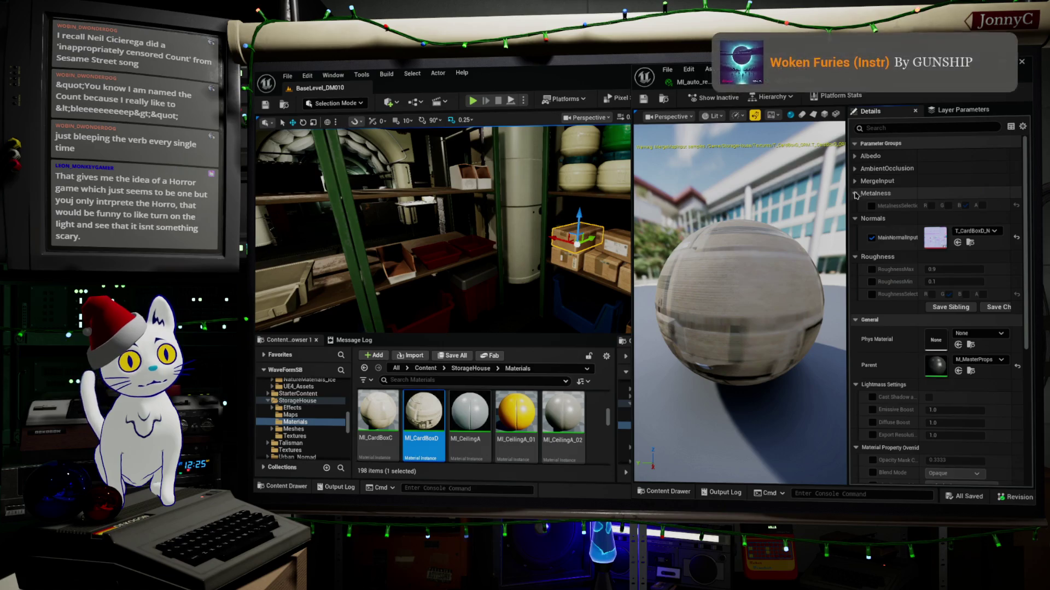
{"action": "left_click", "coordinate": [853, 181]}
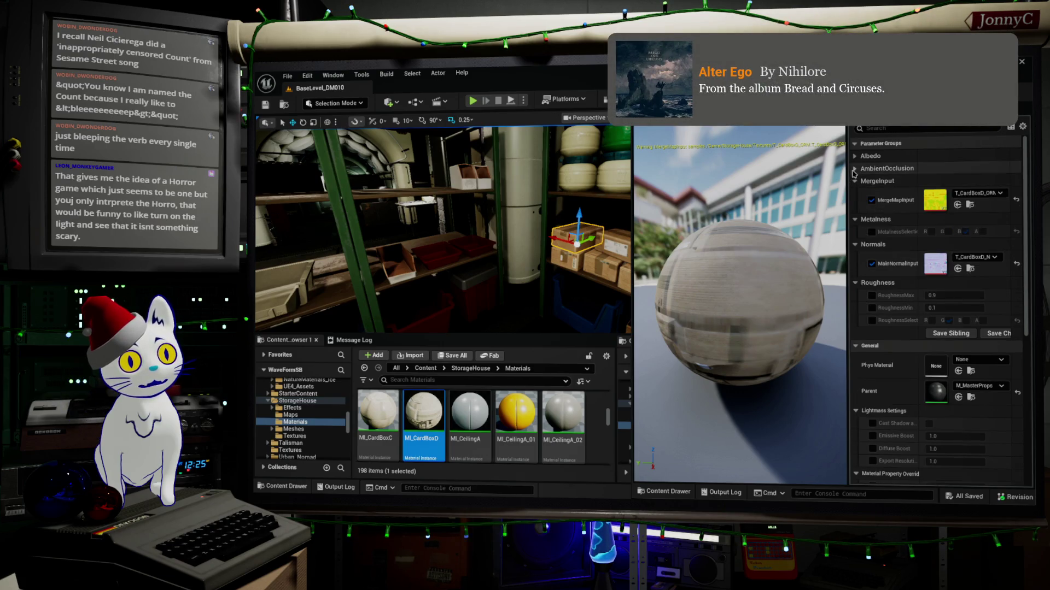
{"action": "left_click", "coordinate": [854, 169]}
{"action": "left_click", "coordinate": [854, 156]}
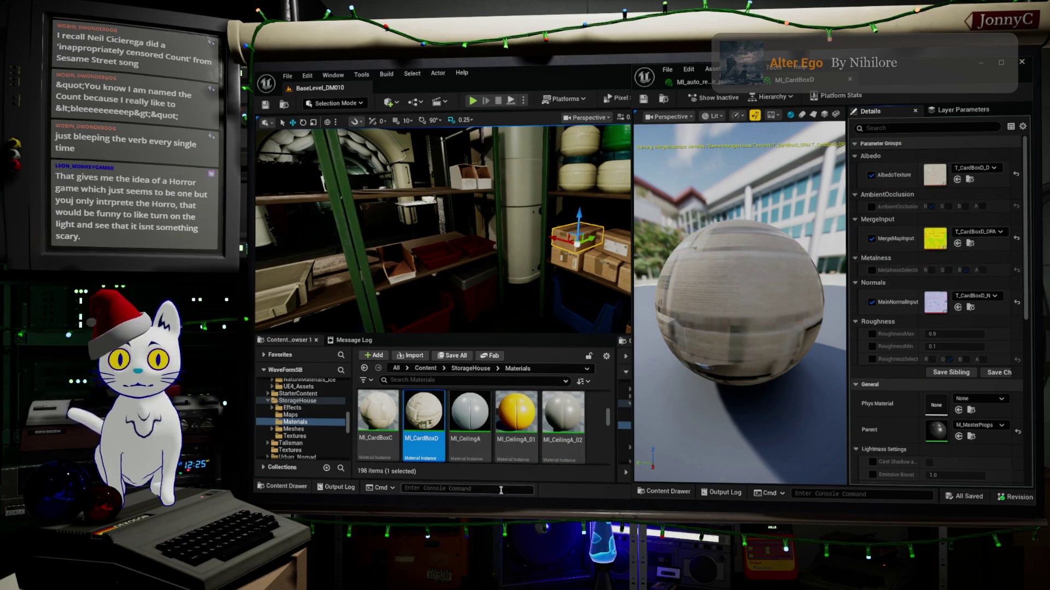
{"action": "scroll", "coordinate": [306, 421], "scroll_direction": "down", "scroll_amount": 10}
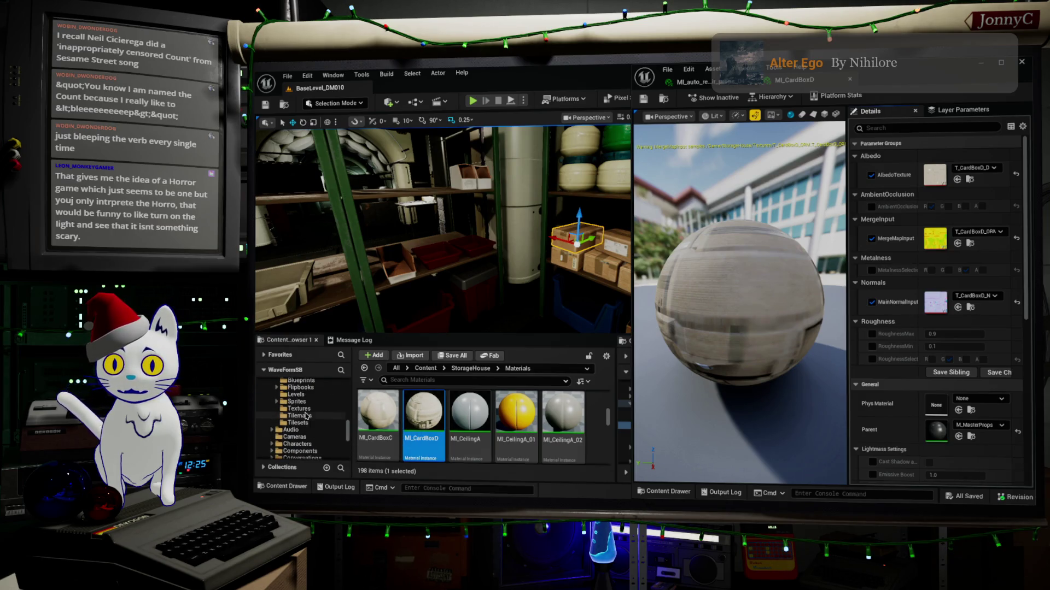
{"action": "scroll", "coordinate": [306, 416], "scroll_direction": "down", "scroll_amount": 10}
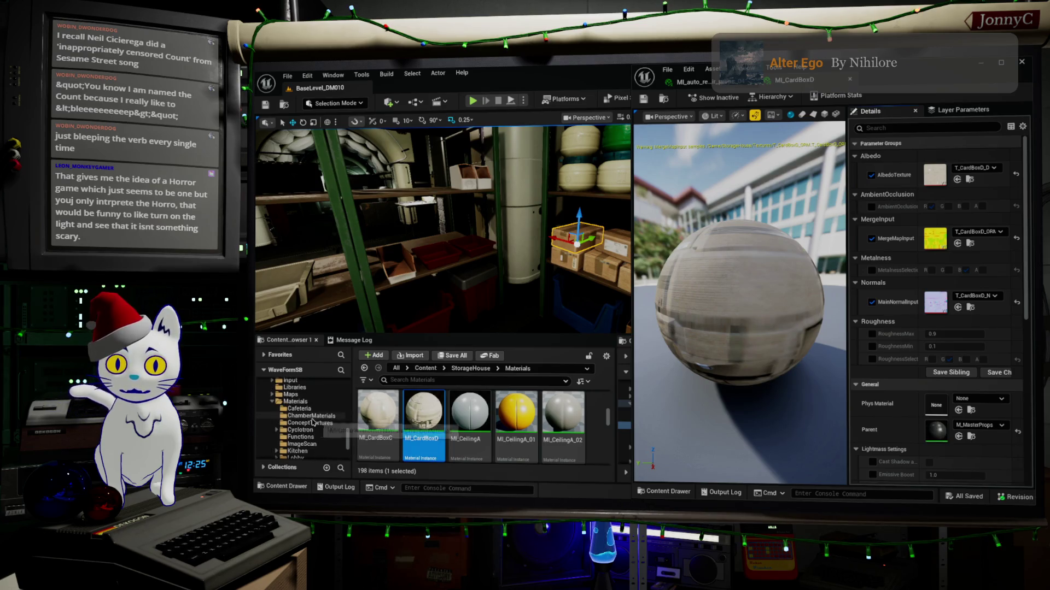
{"action": "left_click", "coordinate": [306, 415]}
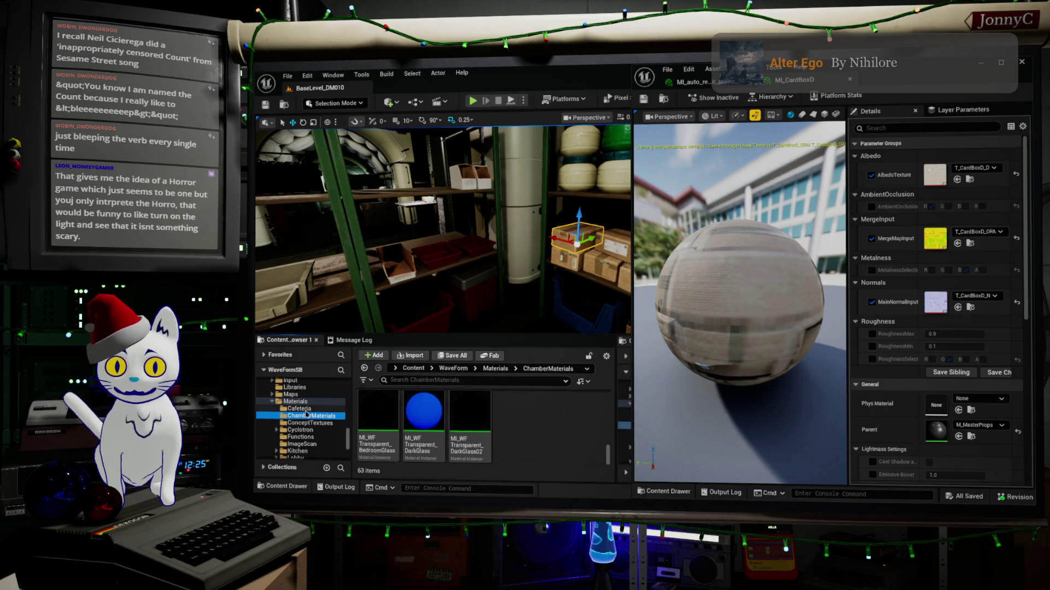
Scroll through ChamberMaterials to find the MI_WFSurface_Desk_Chair material instance.
{"action": "scroll", "coordinate": [522, 443], "scroll_direction": "up", "scroll_amount": 3}
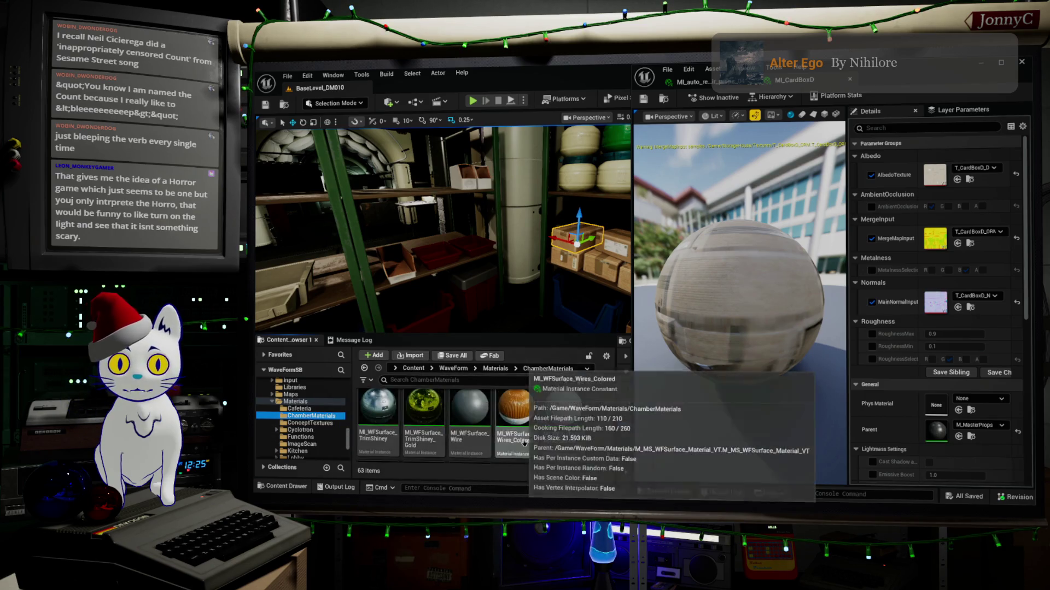
{"action": "scroll", "coordinate": [523, 443], "scroll_direction": "up", "scroll_amount": 5}
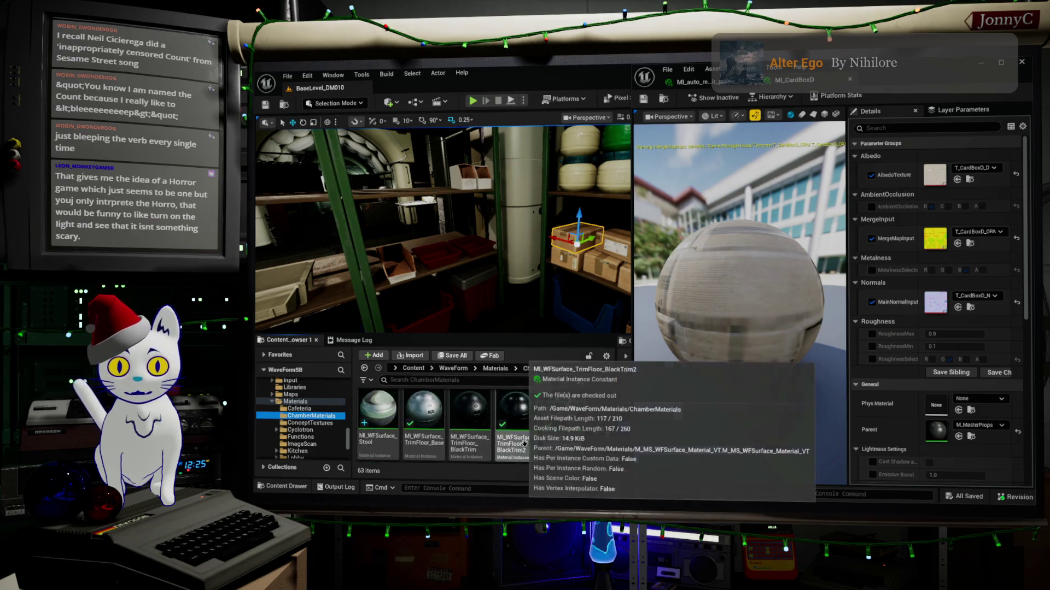
{"action": "scroll", "coordinate": [524, 443], "scroll_direction": "up", "scroll_amount": 6}
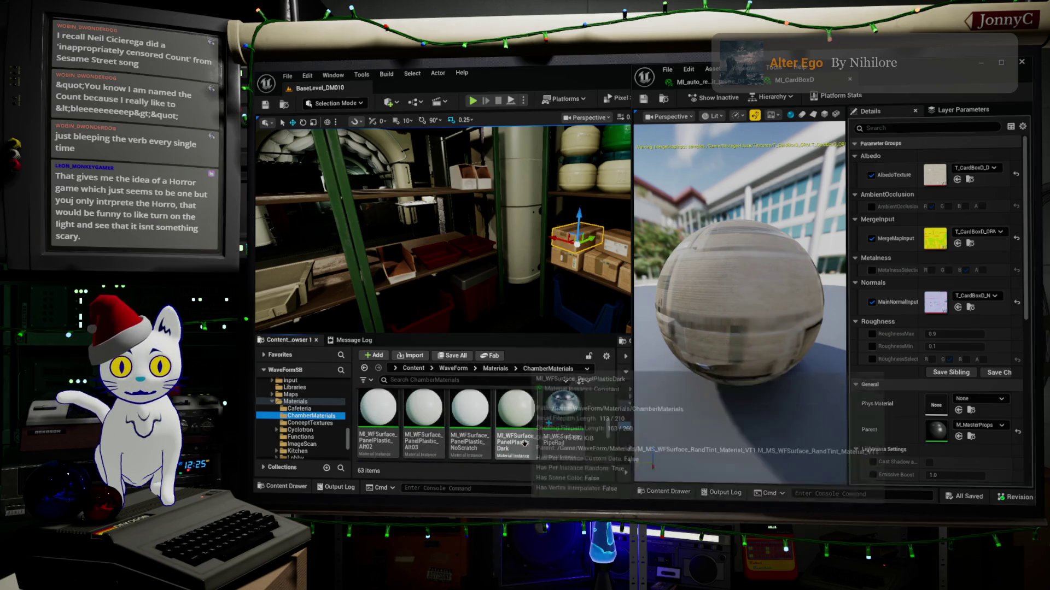
{"action": "scroll", "coordinate": [524, 443], "scroll_direction": "up", "scroll_amount": 5}
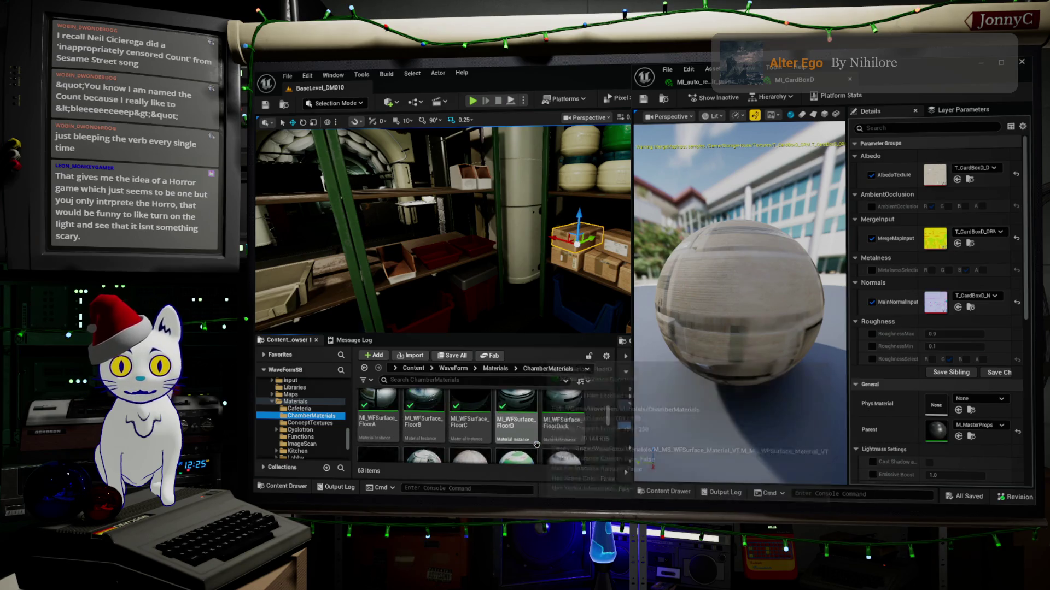
{"action": "scroll", "coordinate": [537, 444], "scroll_direction": "up", "scroll_amount": 5}
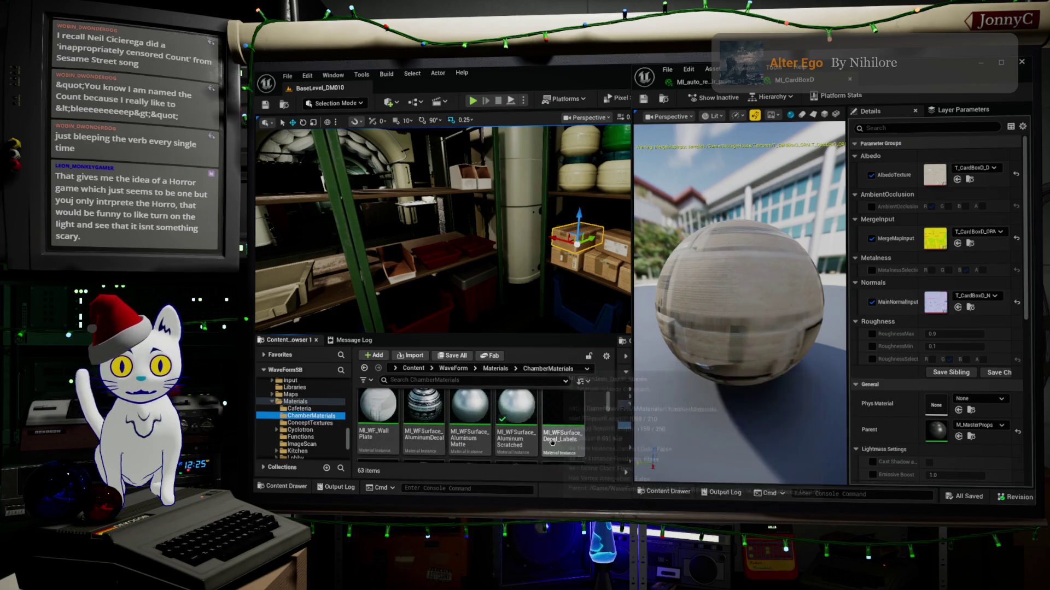
{"action": "scroll", "coordinate": [551, 442], "scroll_direction": "down", "scroll_amount": 2}
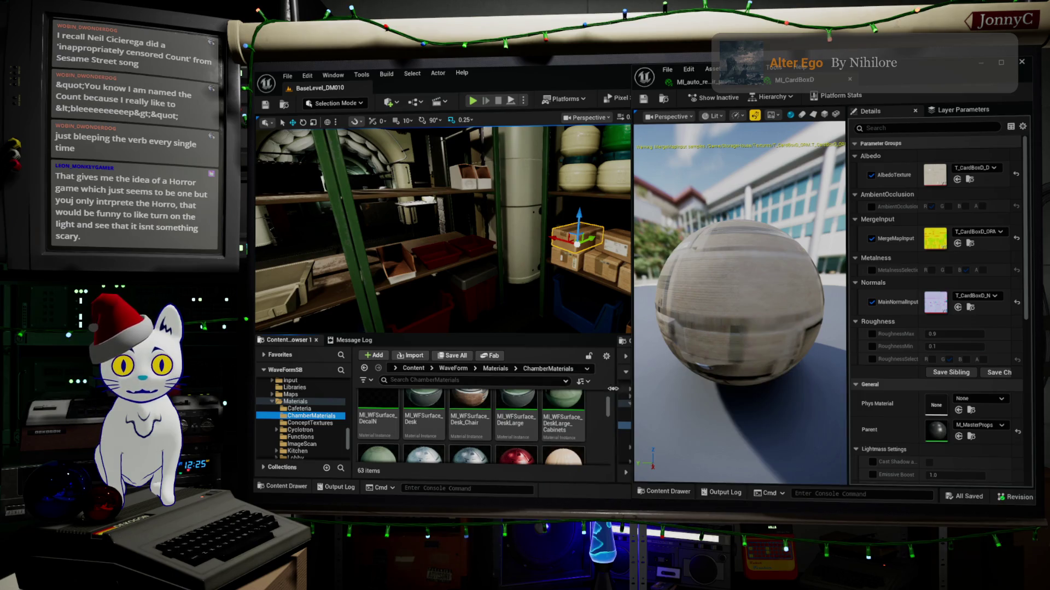
{"action": "right_click", "coordinate": [466, 410]}
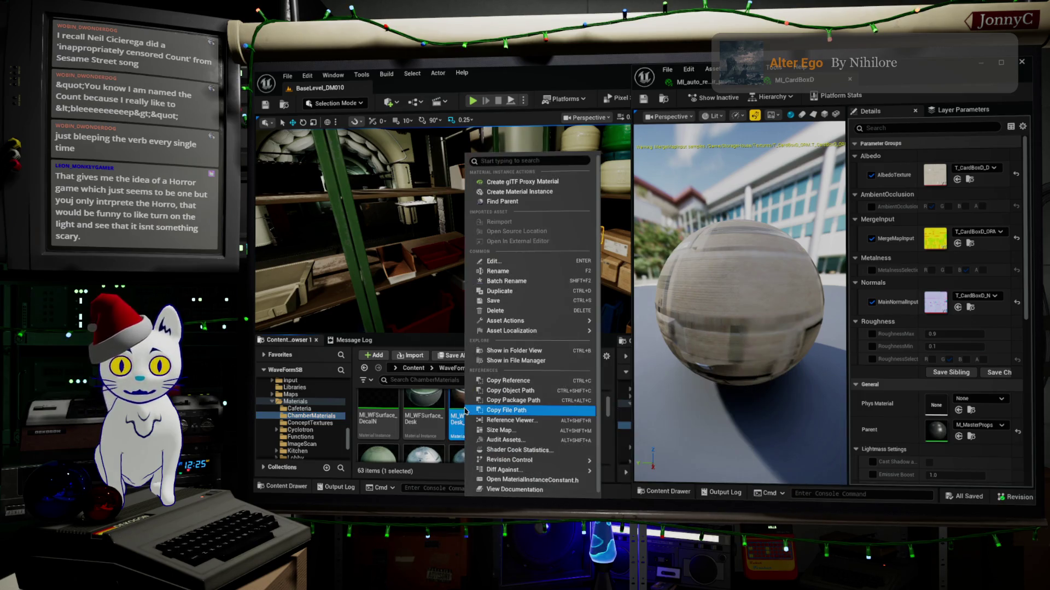
{"action": "left_click", "coordinate": [464, 405]}
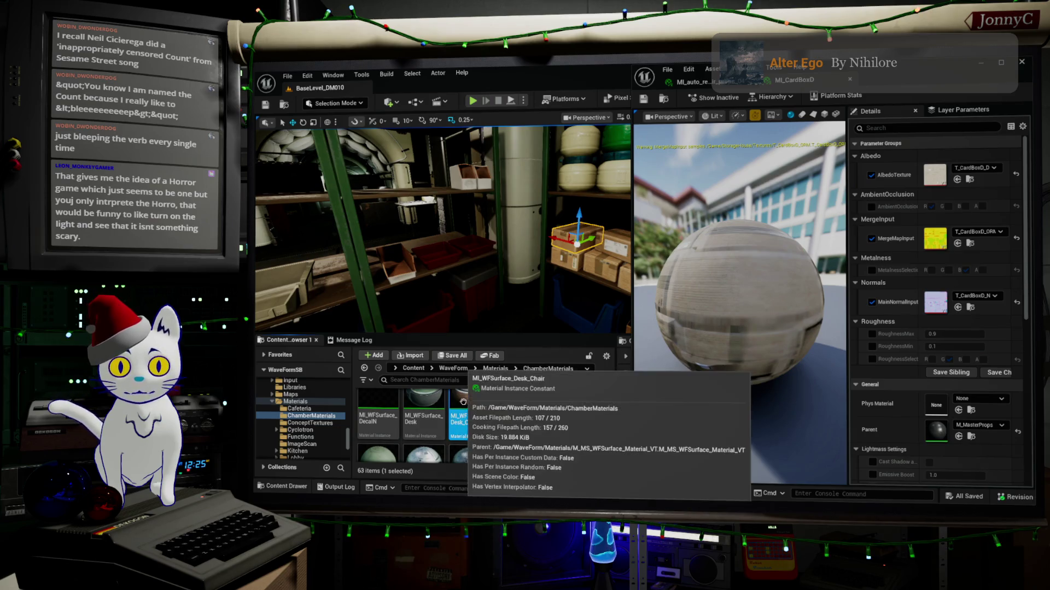
Duplicate MI_WFSurface_Desk_Chair and name the copy MI_WFSurface_Desk_CardboadBox01.
{"action": "right_click", "coordinate": [463, 403]}
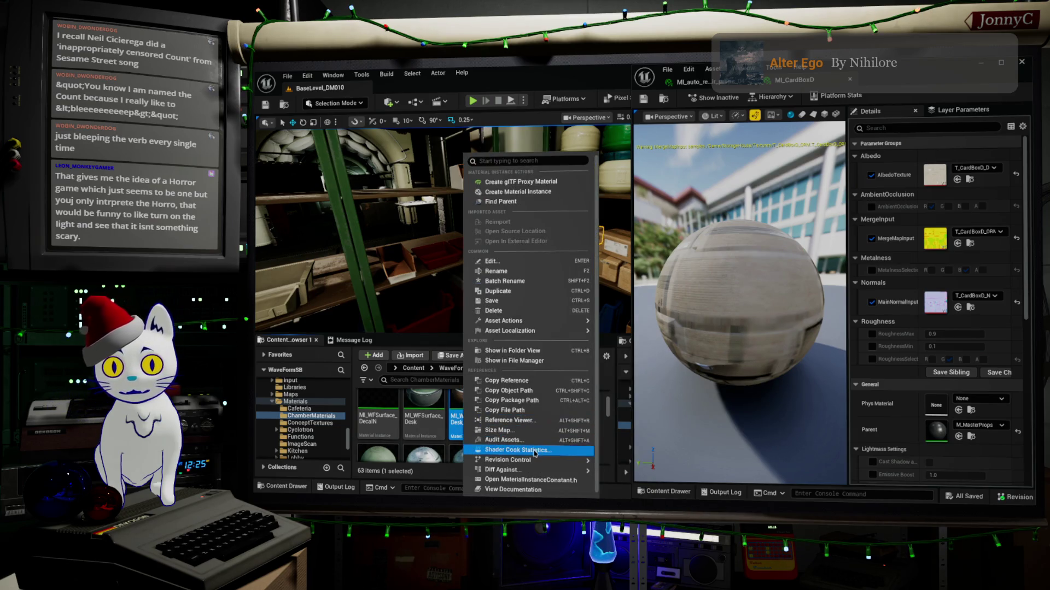
{"action": "left_click", "coordinate": [550, 296]}
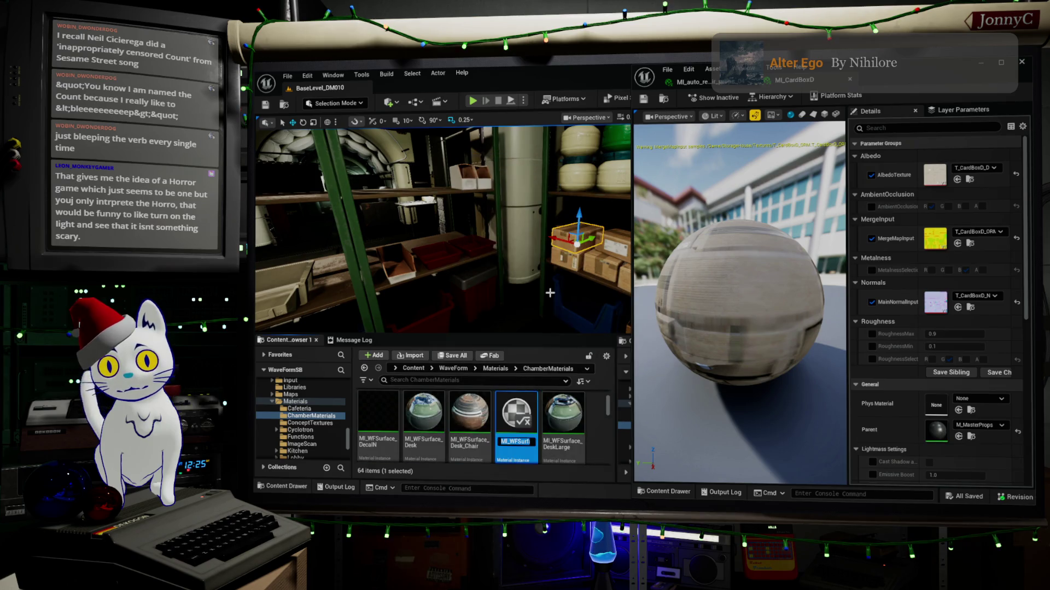
{"action": "left_click", "coordinate": [529, 441]}
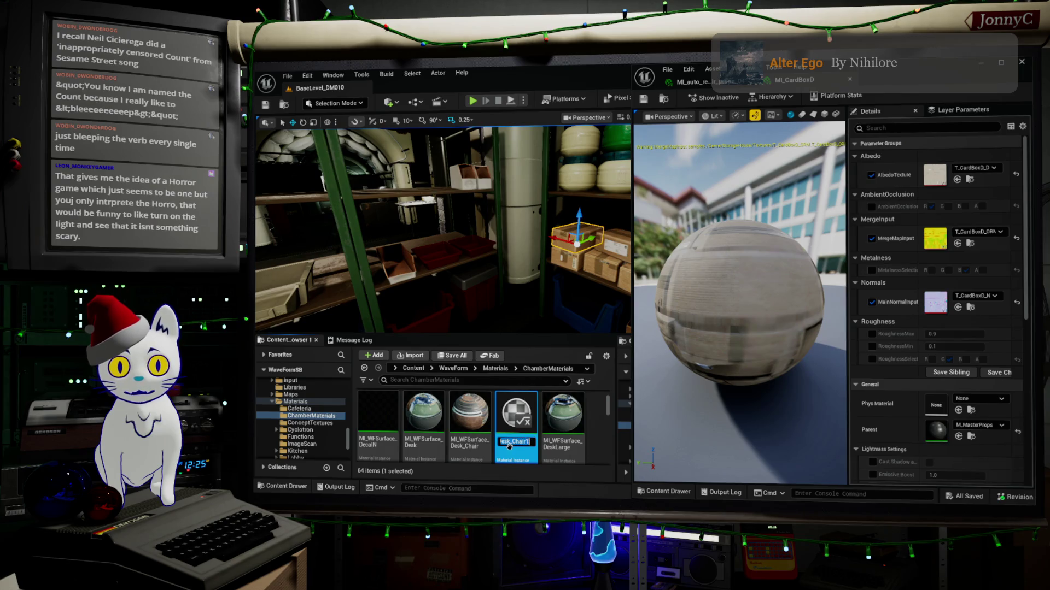
{"action": "key", "text": "BackSpace"}
{"action": "key", "text": "BackSpace"}
{"action": "key", "text": "BackSpace"}
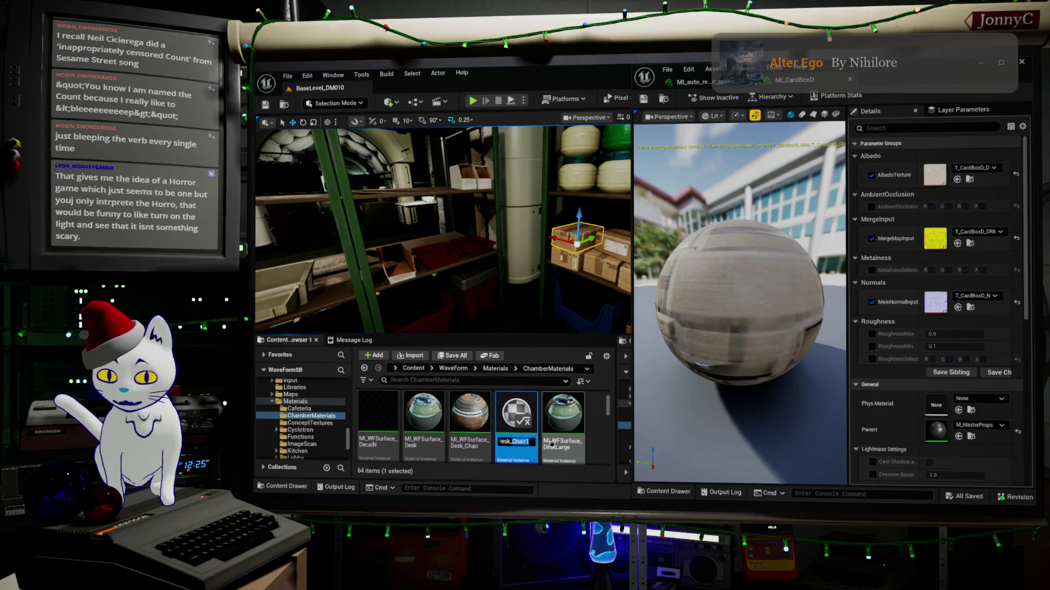
{"action": "type", "text": "ardboad"}
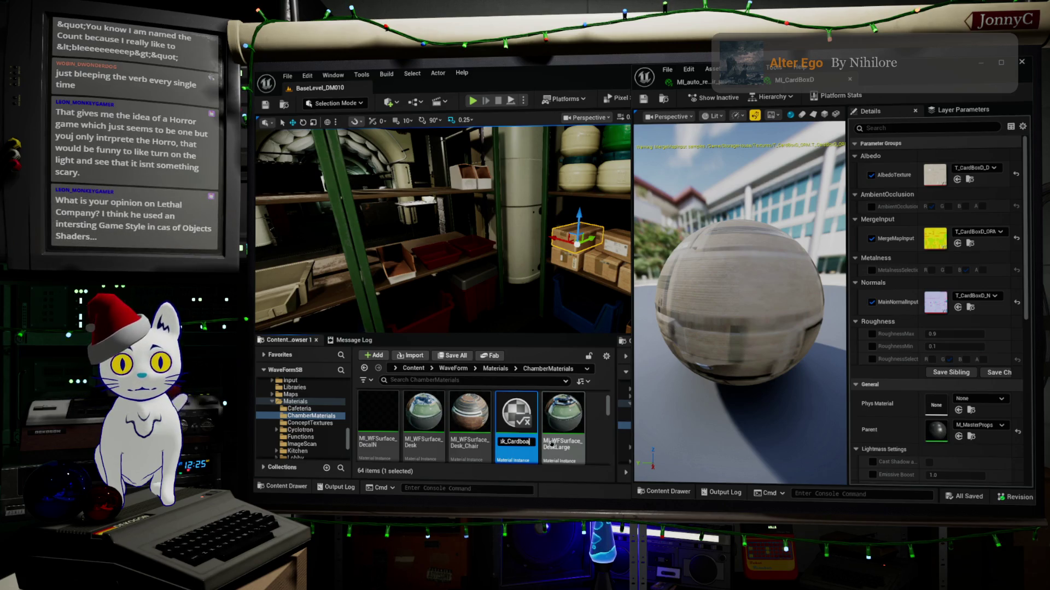
{"action": "type", "text": "Box01"}
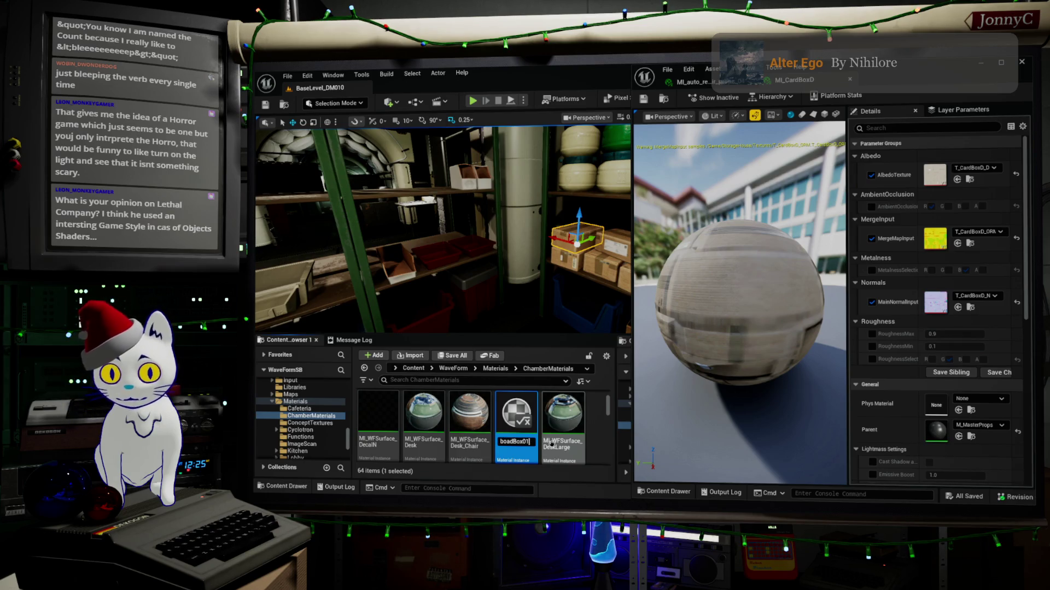
{"action": "key", "text": "Return"}
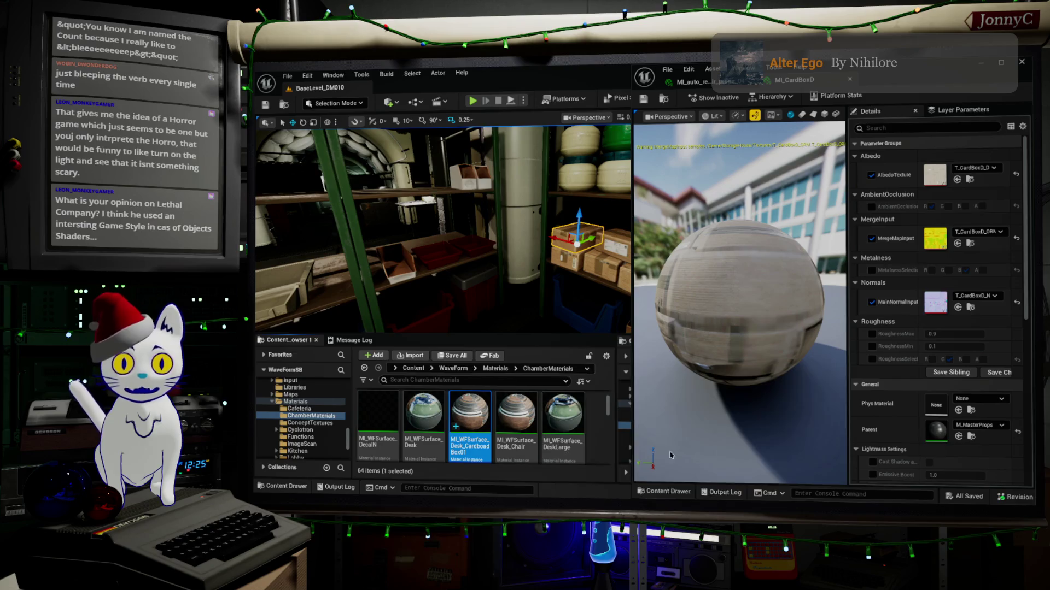
Open MI_WFSurface_Desk_CardboadBox01 and dock it beside the MI_CardBoxD editor.
{"action": "double_click", "coordinate": [466, 407]}
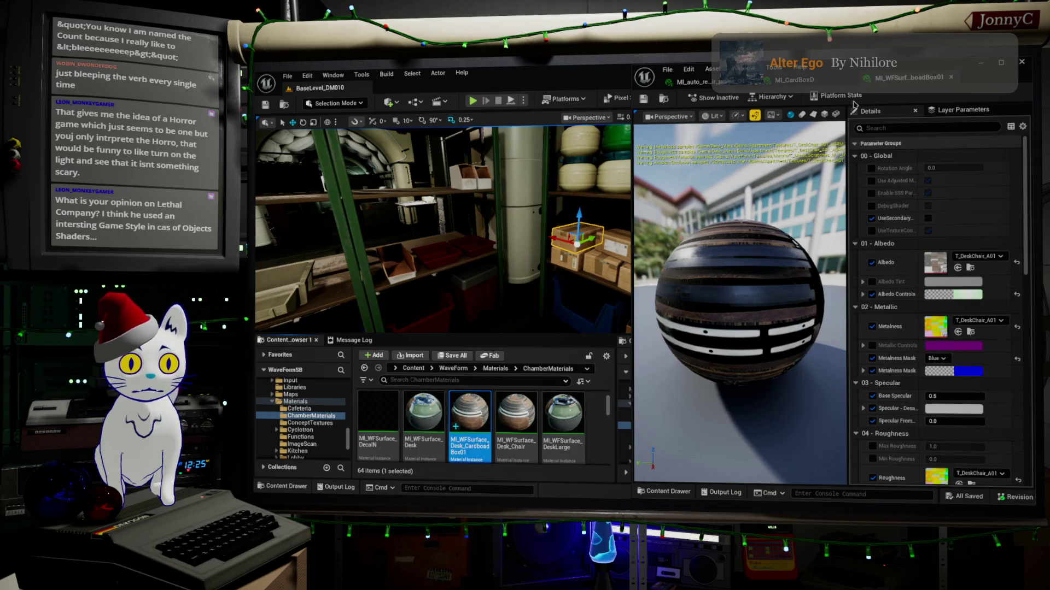
{"action": "mouse_move", "coordinate": [820, 77]}
{"action": "left_mouse_down"}
{"action": "mouse_move", "coordinate": [418, 89]}
{"action": "mouse_move", "coordinate": [673, 144]}
{"action": "mouse_move", "coordinate": [769, 143]}
{"action": "left_mouse_up"}
{"action": "double_click", "coordinate": [944, 144]}
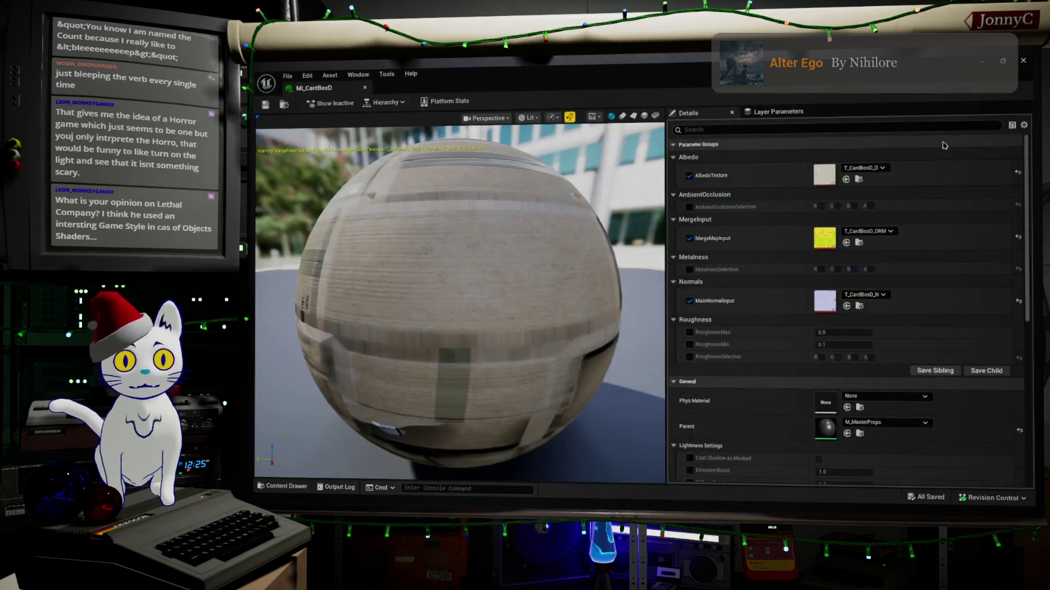
{"action": "mouse_move", "coordinate": [799, 64]}
{"action": "left_mouse_down"}
{"action": "mouse_move", "coordinate": [1012, 103]}
{"action": "mouse_move", "coordinate": [1031, 205]}
{"action": "left_mouse_up"}
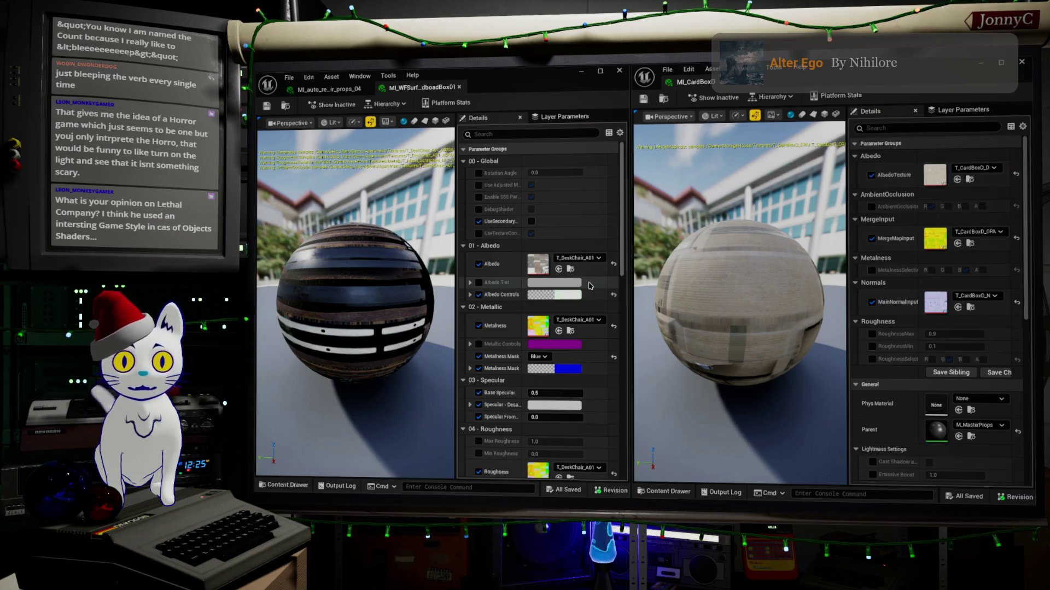
Set albedo to T_CardBoxD_D, metalness/roughness/AO to T_CardBoxD_ORM, and normal to T_CardBoxD_N.
{"action": "left_click", "coordinate": [558, 269]}
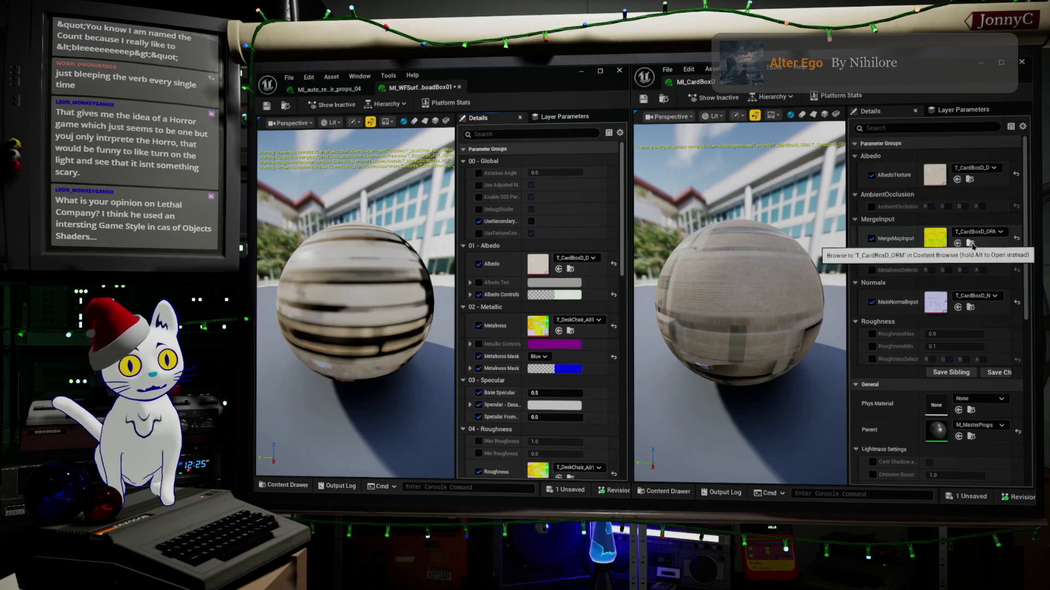
{"action": "left_click", "coordinate": [558, 330]}
{"action": "scroll", "coordinate": [563, 332], "scroll_direction": "down", "scroll_amount": 2}
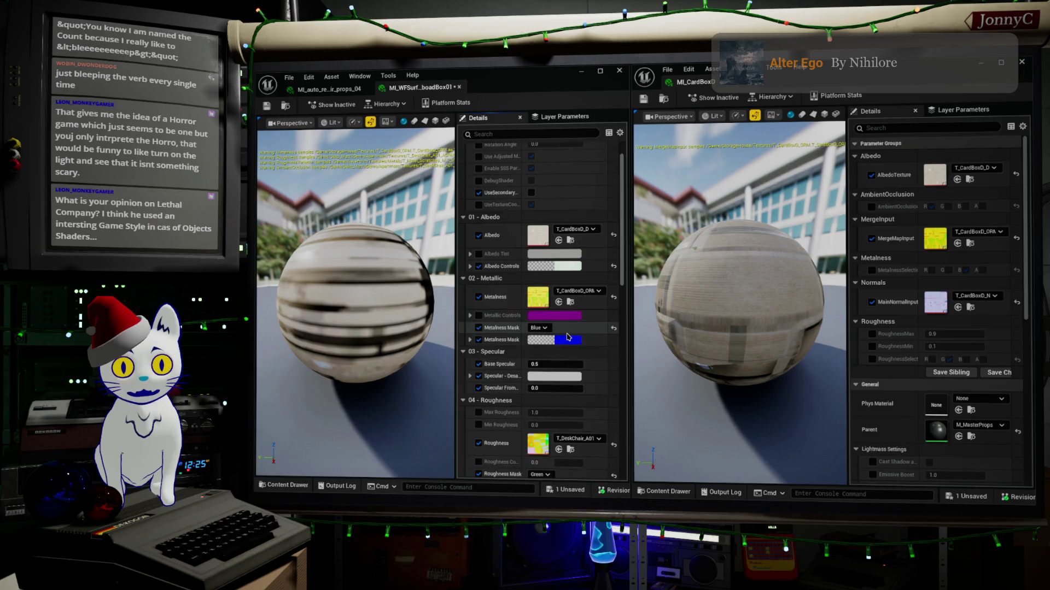
{"action": "left_click", "coordinate": [562, 439]}
{"action": "scroll", "coordinate": [563, 441], "scroll_direction": "down", "scroll_amount": 5}
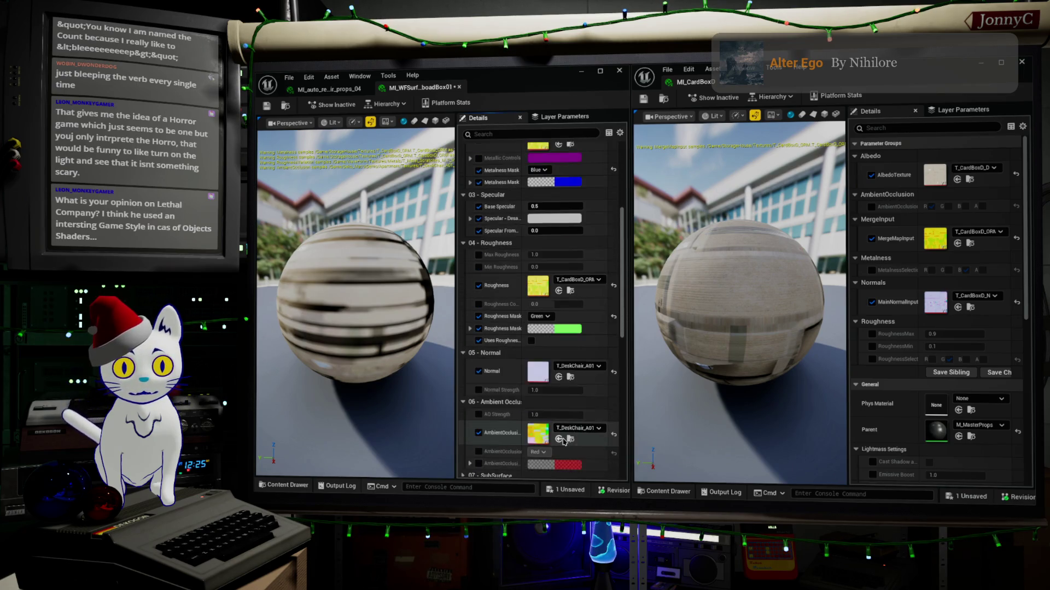
{"action": "left_click", "coordinate": [559, 440]}
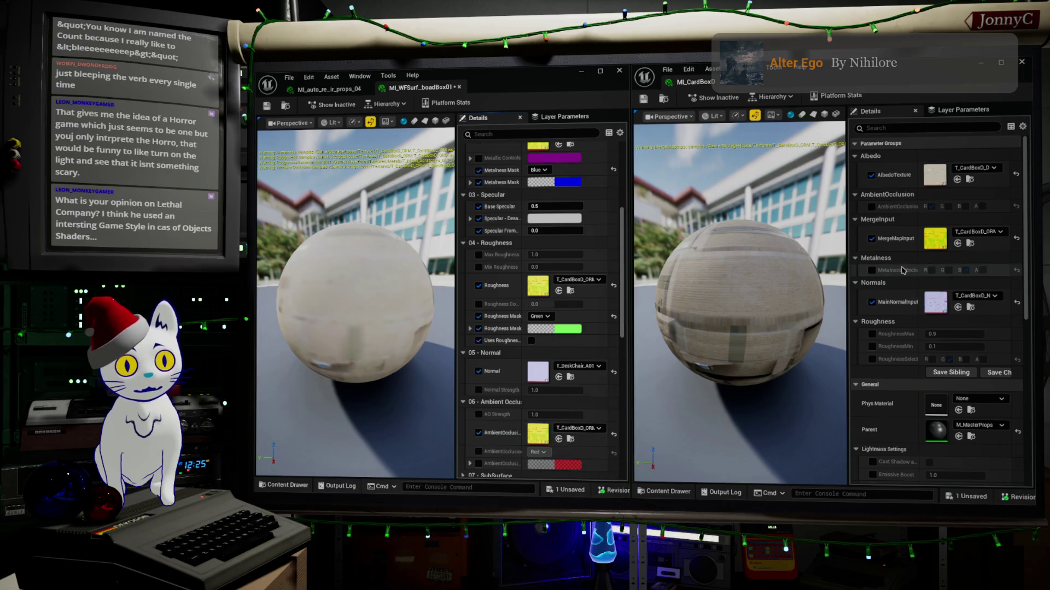
{"action": "left_click", "coordinate": [559, 377]}
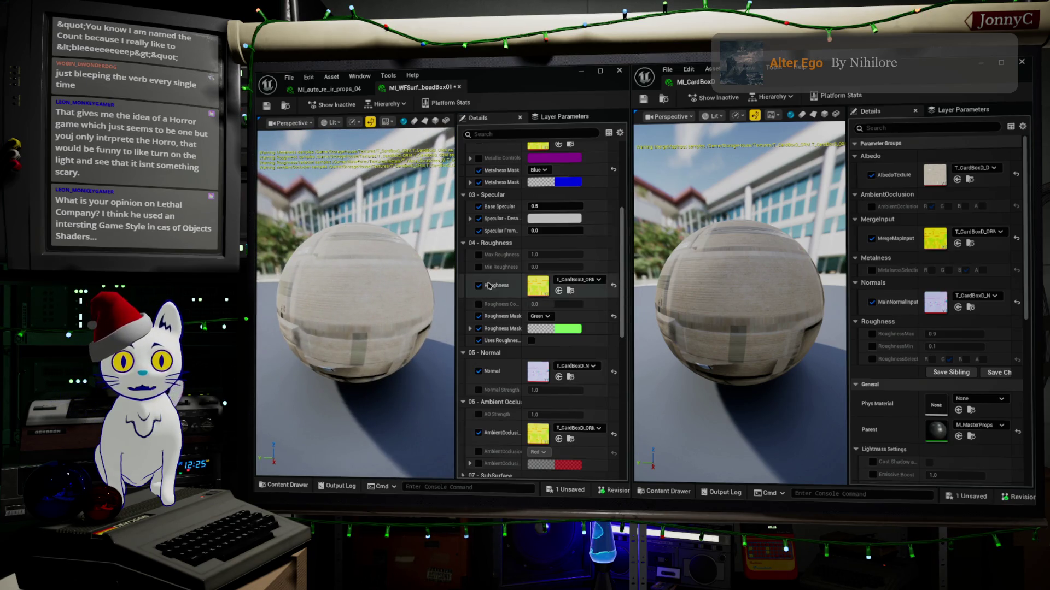
Reset the albedo controls to default with no tint, and inspect the cardboard preview sphere.
{"action": "scroll", "coordinate": [508, 277], "scroll_direction": "up", "scroll_amount": 2}
{"action": "scroll", "coordinate": [509, 277], "scroll_direction": "up", "scroll_amount": 2}
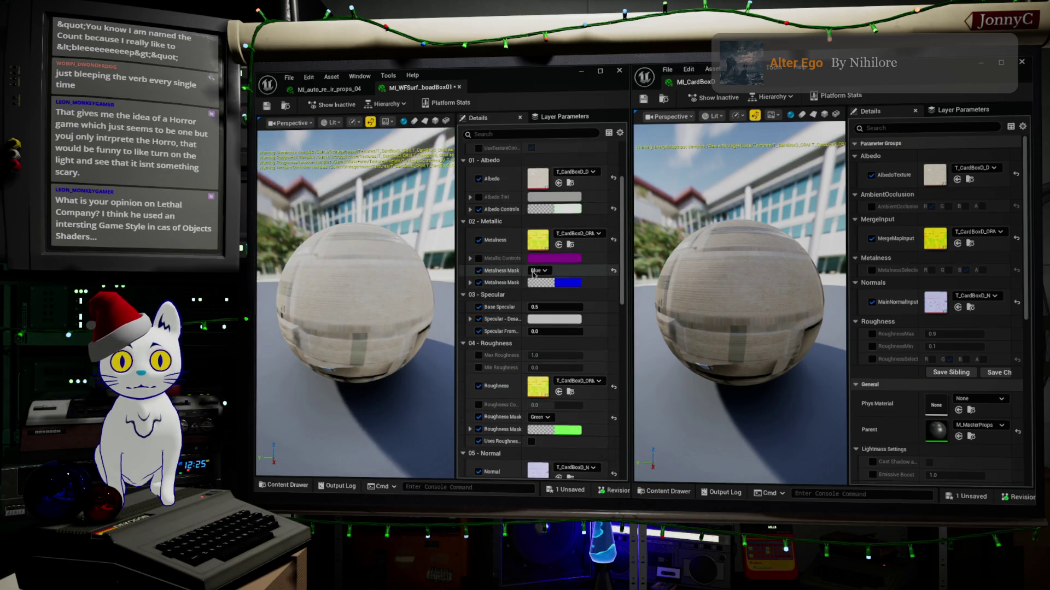
{"action": "left_click", "coordinate": [612, 210]}
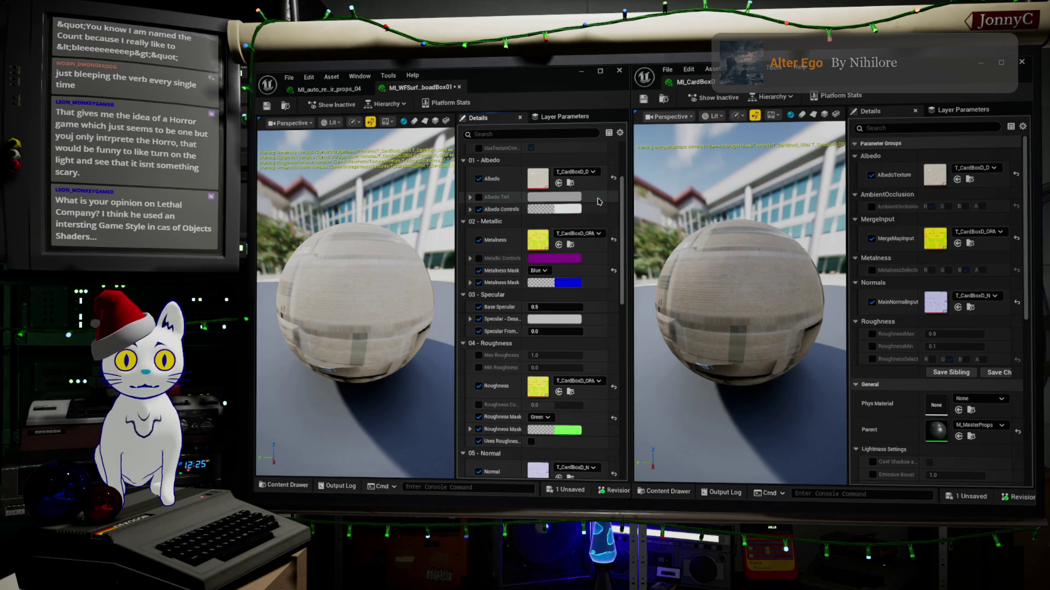
{"action": "left_click", "coordinate": [478, 197]}
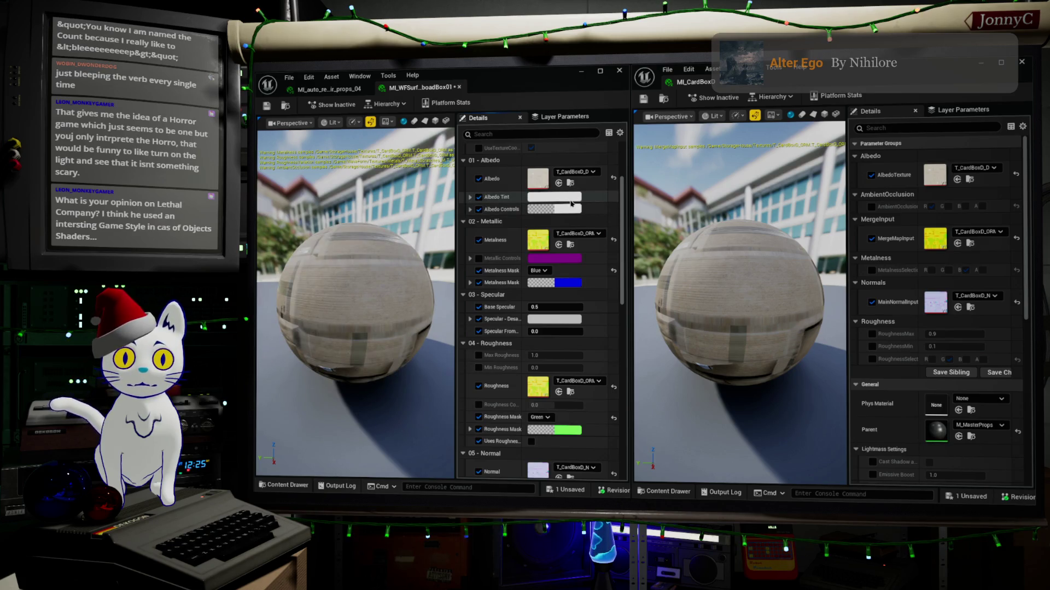
{"action": "left_click", "coordinate": [478, 197]}
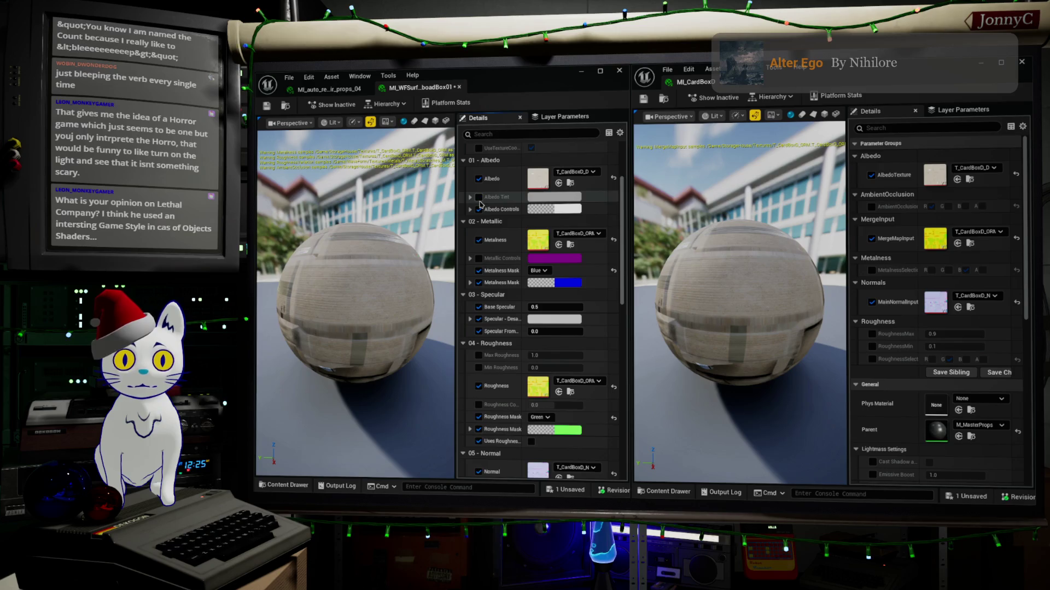
{"action": "mouse_move", "coordinate": [321, 302]}
{"action": "left_mouse_down"}
{"action": "mouse_move", "coordinate": [454, 302]}
{"action": "mouse_move", "coordinate": [304, 311]}
{"action": "left_mouse_up"}
{"action": "scroll", "coordinate": [350, 302], "scroll_direction": "up", "scroll_amount": 5}
{"action": "scroll", "coordinate": [356, 302], "scroll_direction": "down", "scroll_amount": 3}
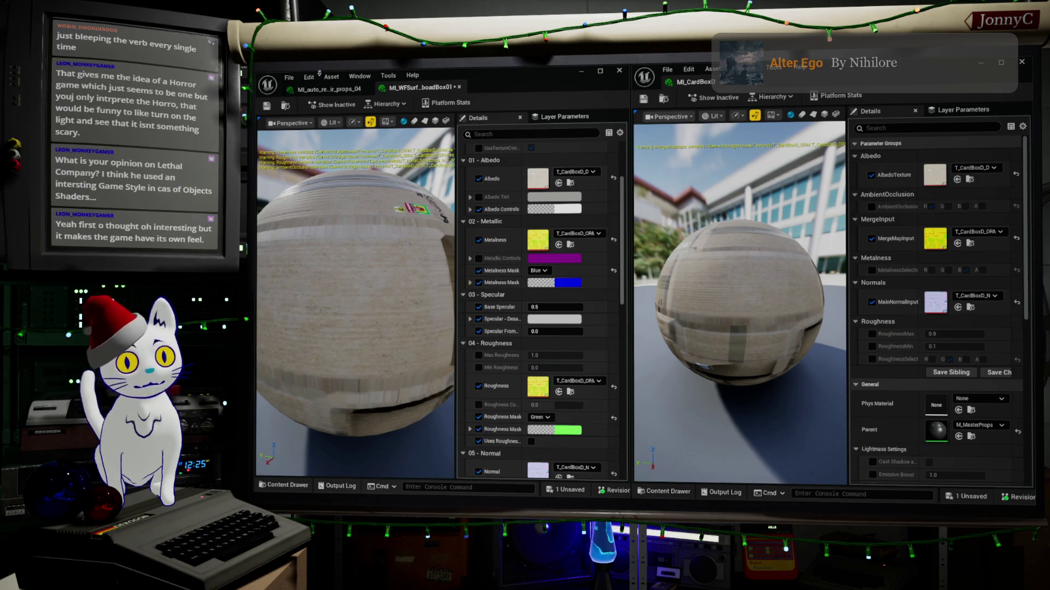
Bring up the save options for the old MI_CardBoxD material.
{"action": "left_click", "coordinate": [667, 70]}
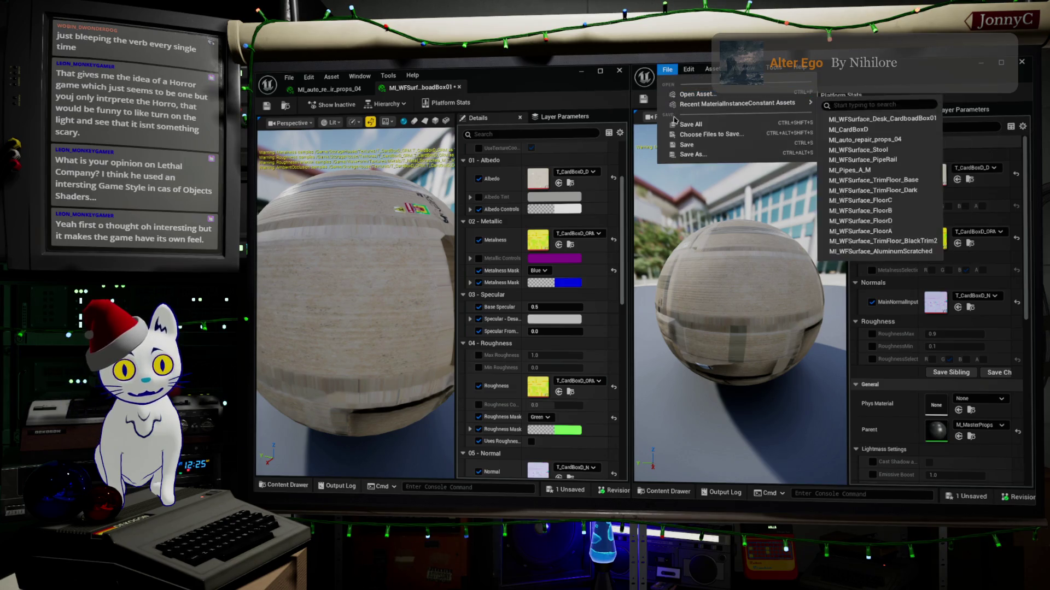
Try saving ML_CardBoxD, cancel the Check Out prompt, and minimize its material editor.
{"action": "left_click", "coordinate": [705, 147]}
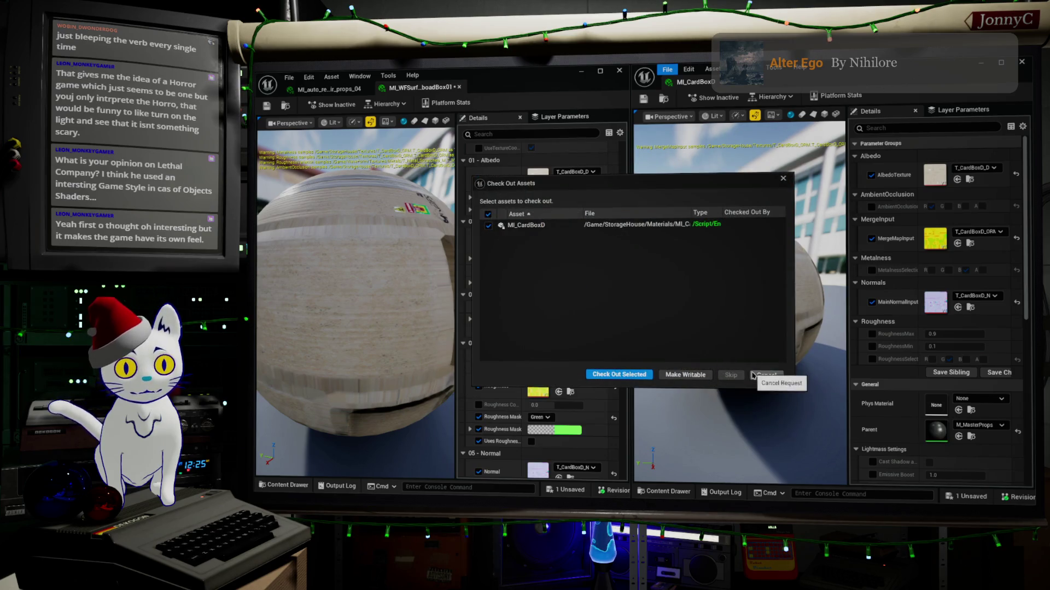
{"action": "left_click", "coordinate": [765, 375]}
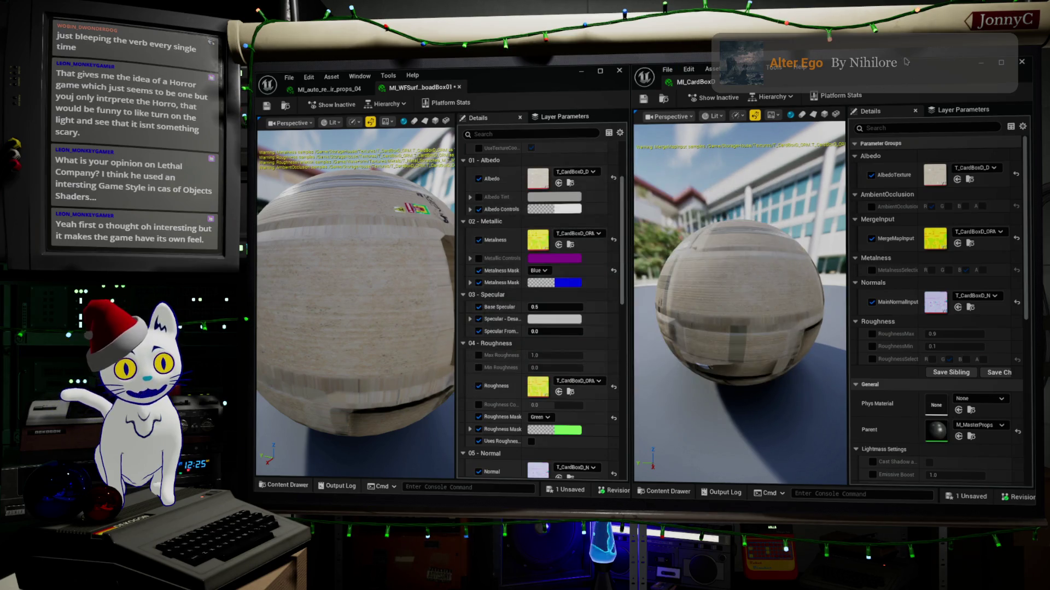
{"action": "left_click", "coordinate": [979, 63]}
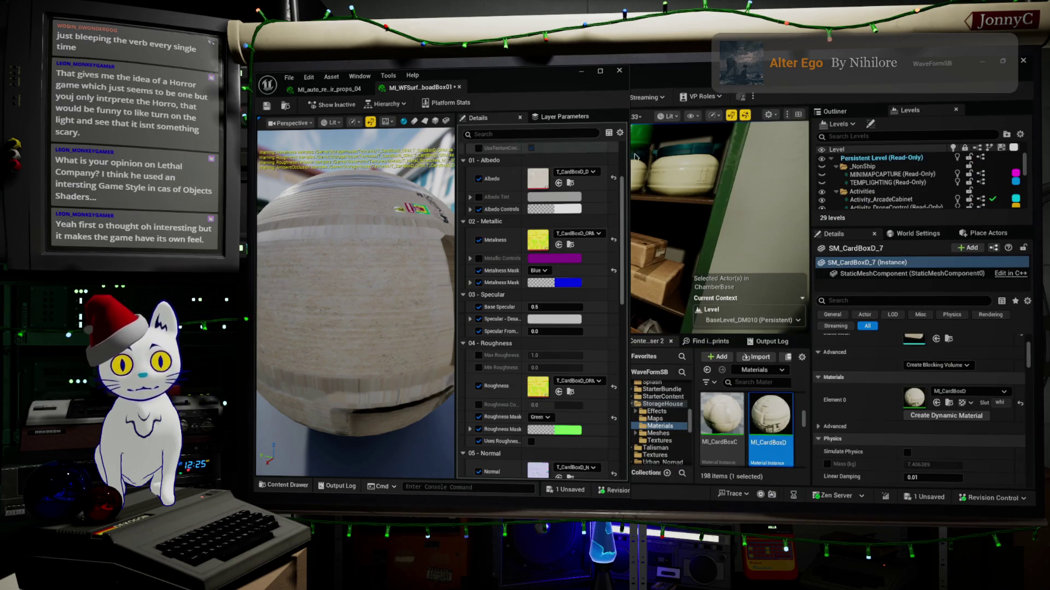
Resize the MI_WFSurface material editor window so the storage-room level shows, then switch to the browser.
{"action": "mouse_move", "coordinate": [522, 80]}
{"action": "left_mouse_down"}
{"action": "mouse_move", "coordinate": [545, 94]}
{"action": "mouse_move", "coordinate": [526, 238]}
{"action": "mouse_move", "coordinate": [615, 331]}
{"action": "mouse_move", "coordinate": [647, 325]}
{"action": "mouse_move", "coordinate": [571, 315]}
{"action": "left_mouse_up"}
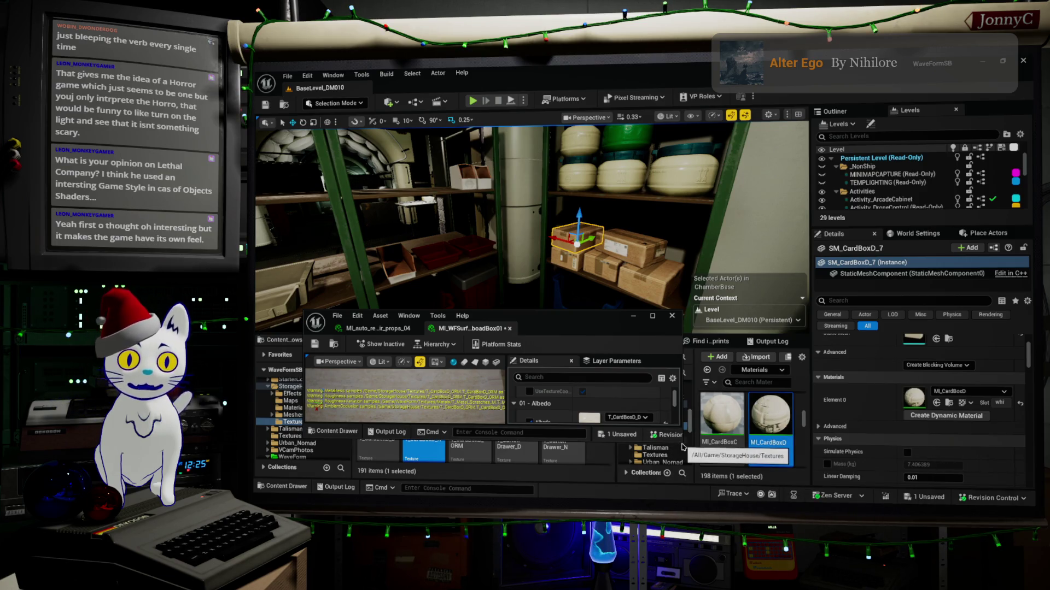
{"action": "left_click_drag", "start_coordinate": [681, 443], "coordinate": [856, 500]}
{"action": "left_click_drag", "start_coordinate": [924, 502], "coordinate": [927, 501]}
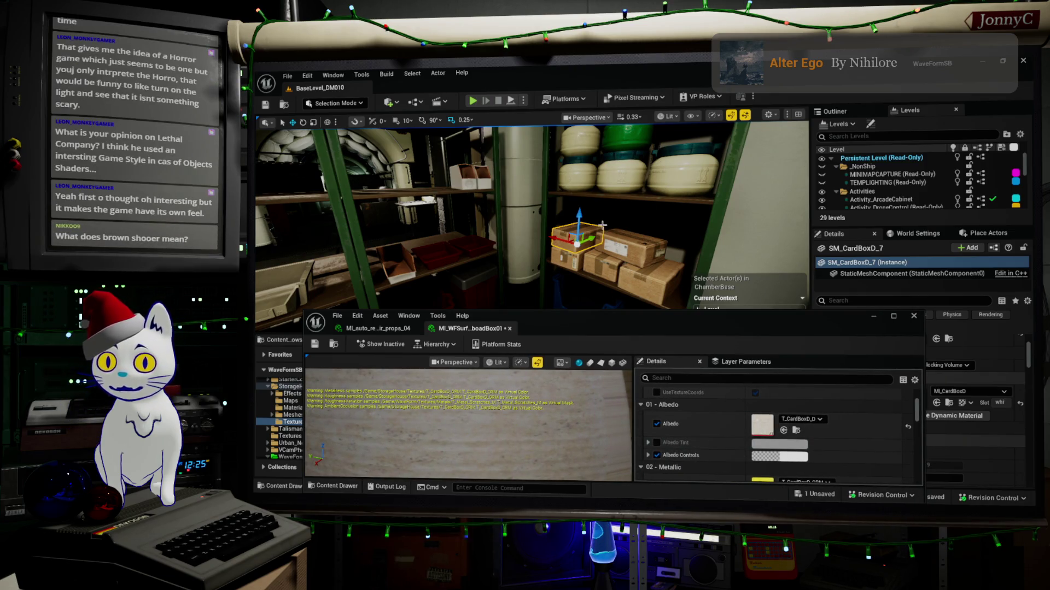
{"action": "key", "text": "alt+Tab"}
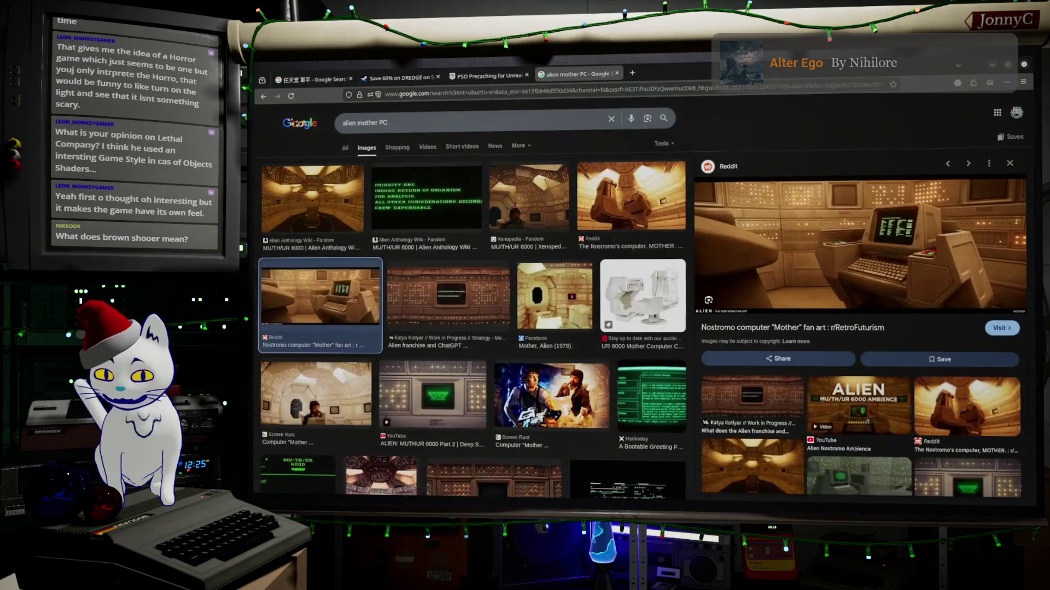
{"action": "triple_click", "coordinate": [544, 121]}
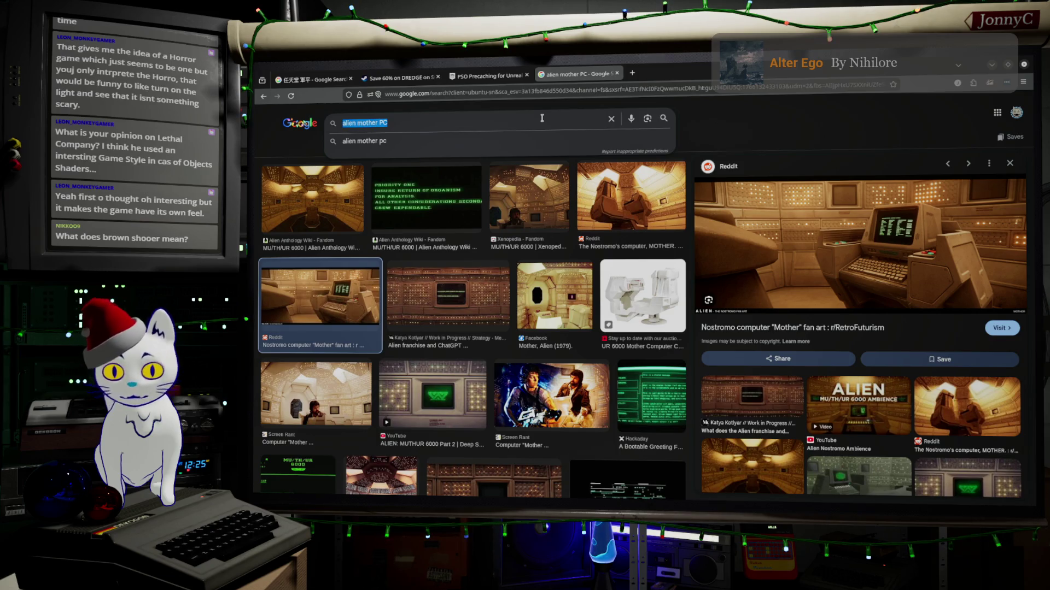
{"action": "type", "text": "mid "}
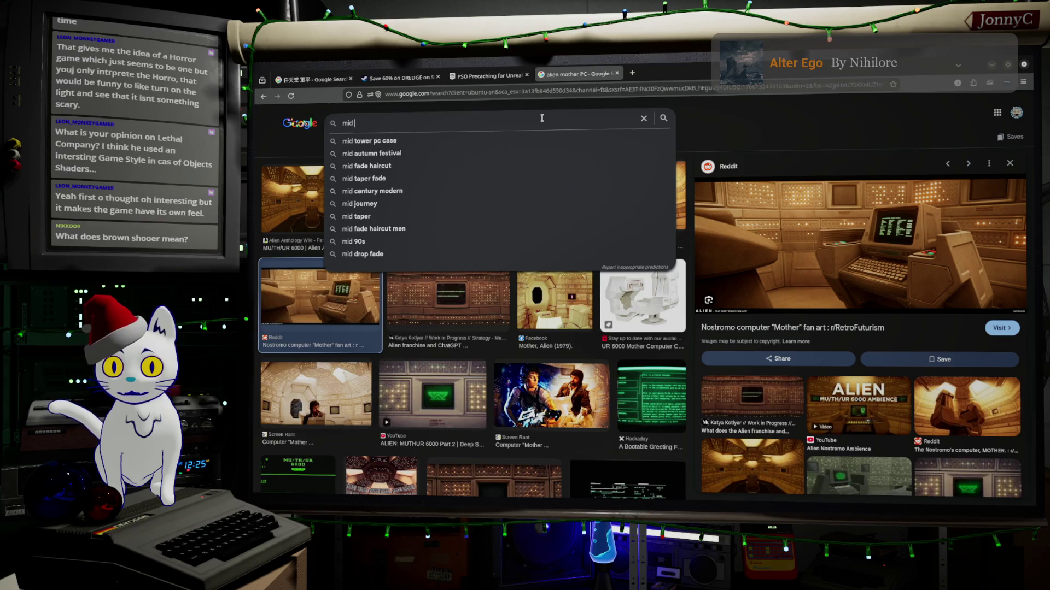
{"action": "type", "text": "200s brown shootr"}
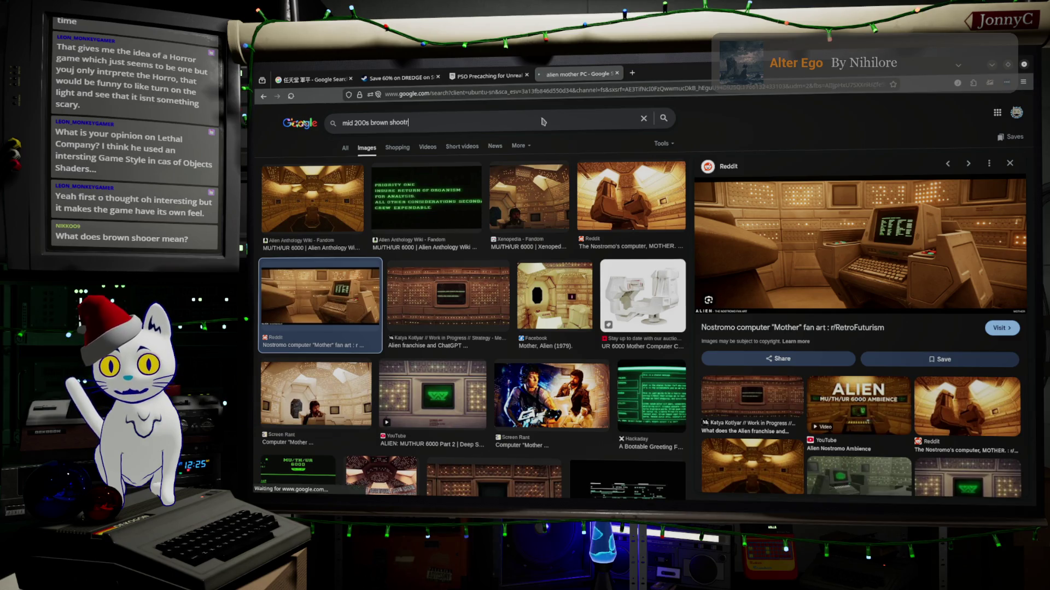
{"action": "key", "text": "Return"}
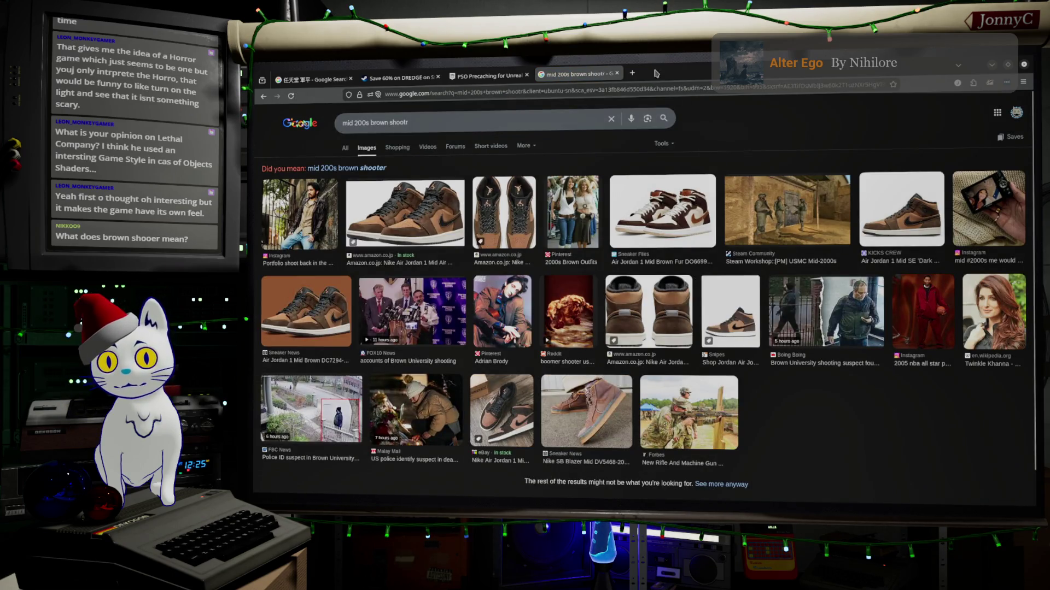
{"action": "key", "text": "alt+Tab"}
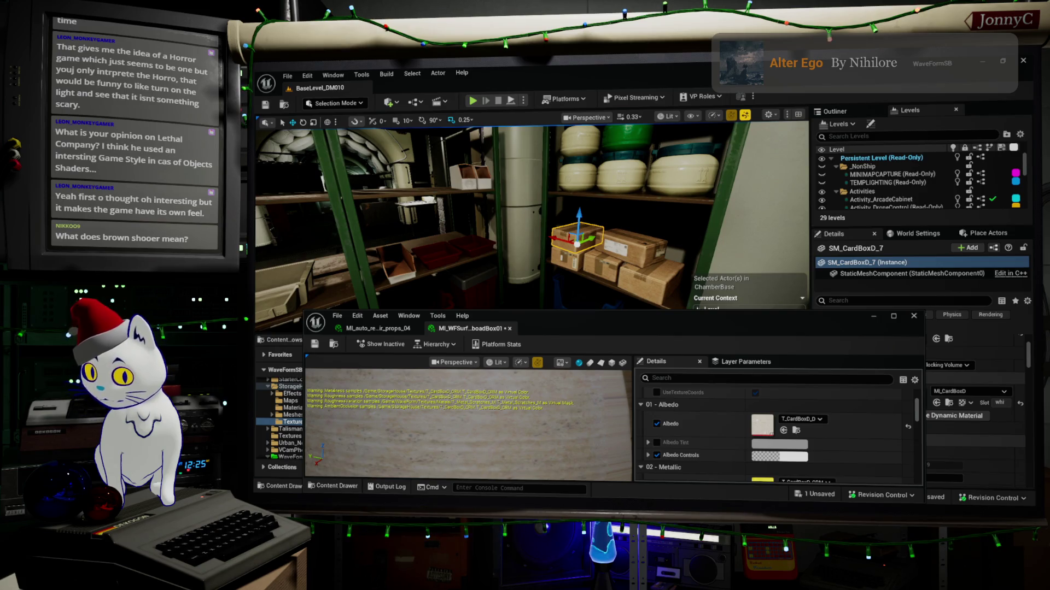
{"action": "key", "text": "alt+Tab"}
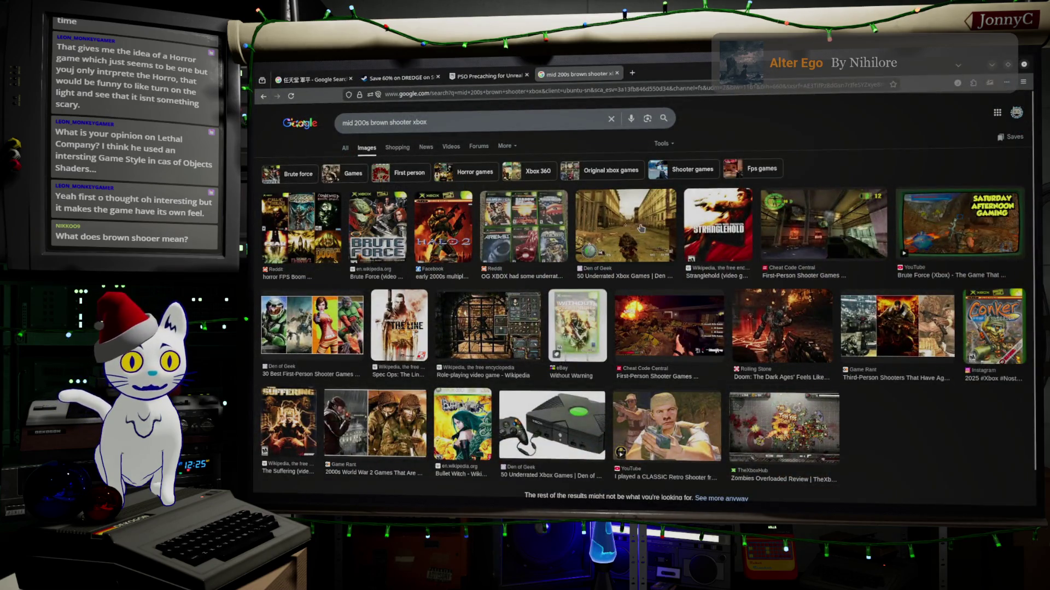
{"action": "left_click", "coordinate": [626, 237]}
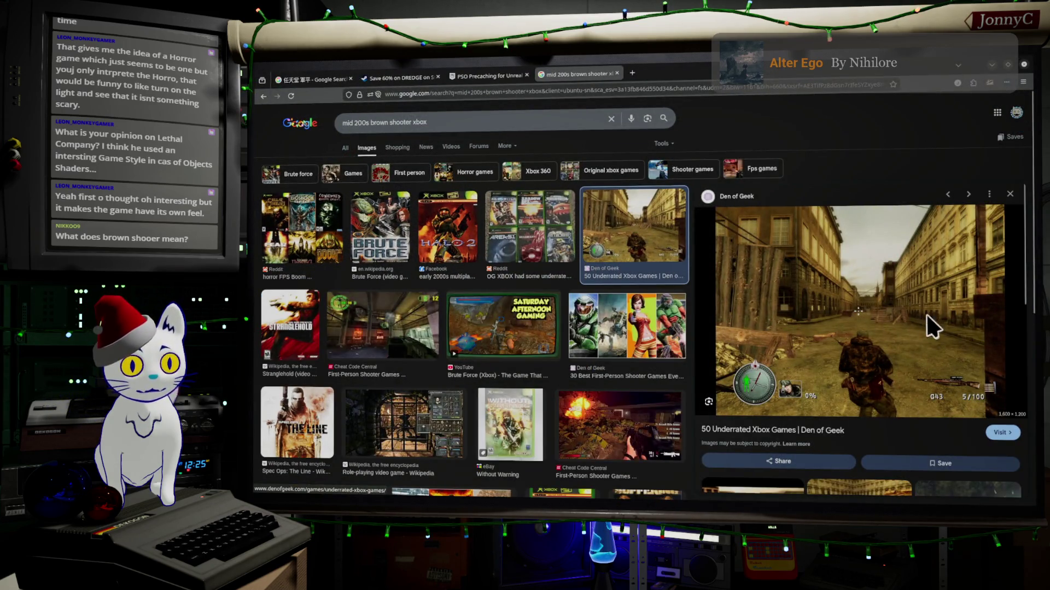
{"action": "scroll", "coordinate": [557, 350], "scroll_direction": "down", "scroll_amount": 4}
{"action": "scroll", "coordinate": [558, 349], "scroll_direction": "down", "scroll_amount": 2}
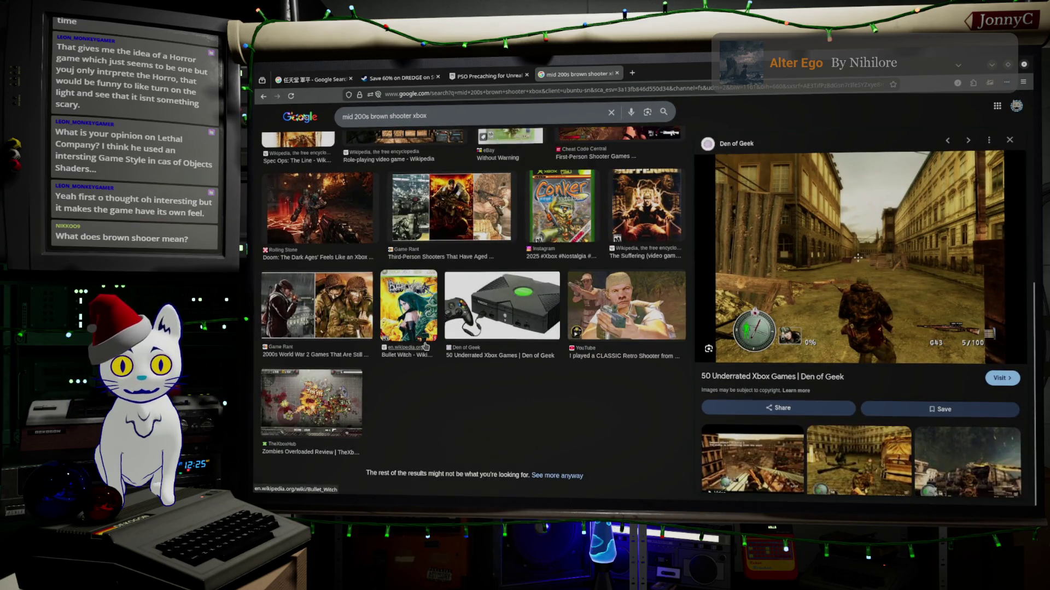
{"action": "scroll", "coordinate": [424, 344], "scroll_direction": "up", "scroll_amount": 6}
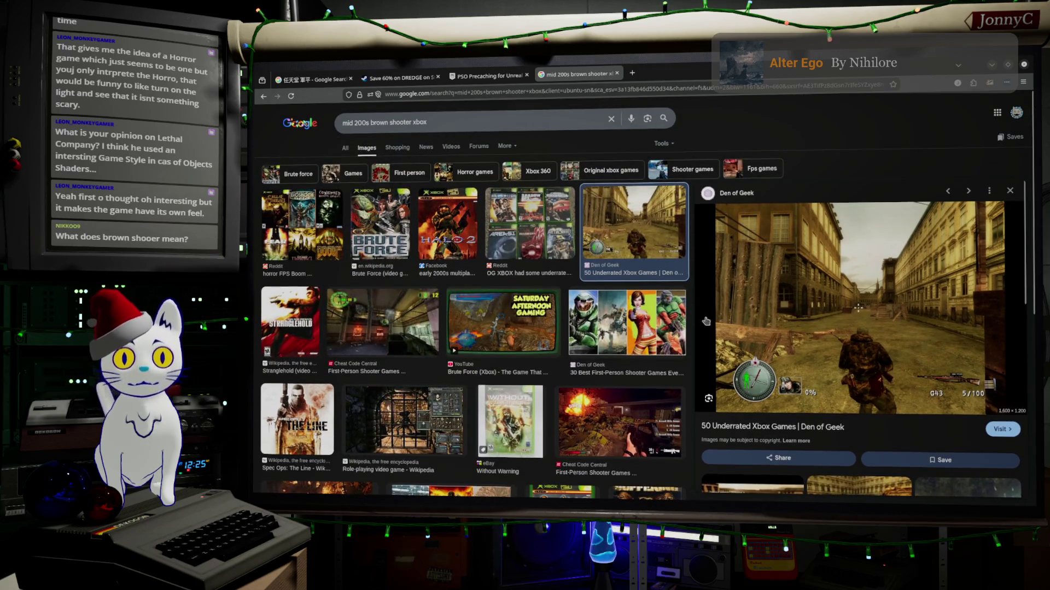
{"action": "scroll", "coordinate": [824, 349], "scroll_direction": "down", "scroll_amount": 3}
{"action": "scroll", "coordinate": [825, 349], "scroll_direction": "down", "scroll_amount": 2}
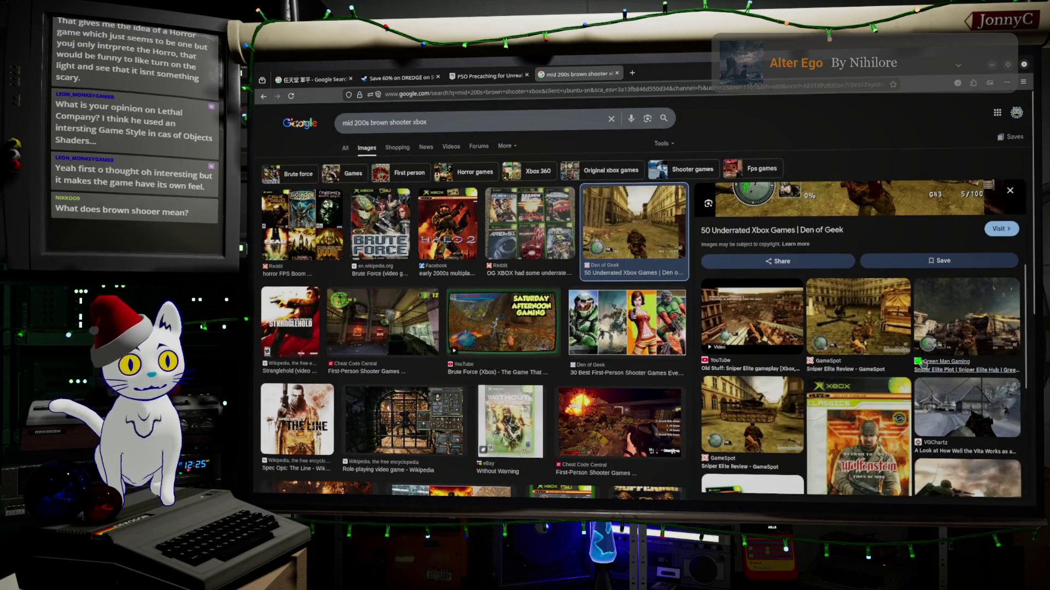
{"action": "scroll", "coordinate": [762, 339], "scroll_direction": "down", "scroll_amount": 4}
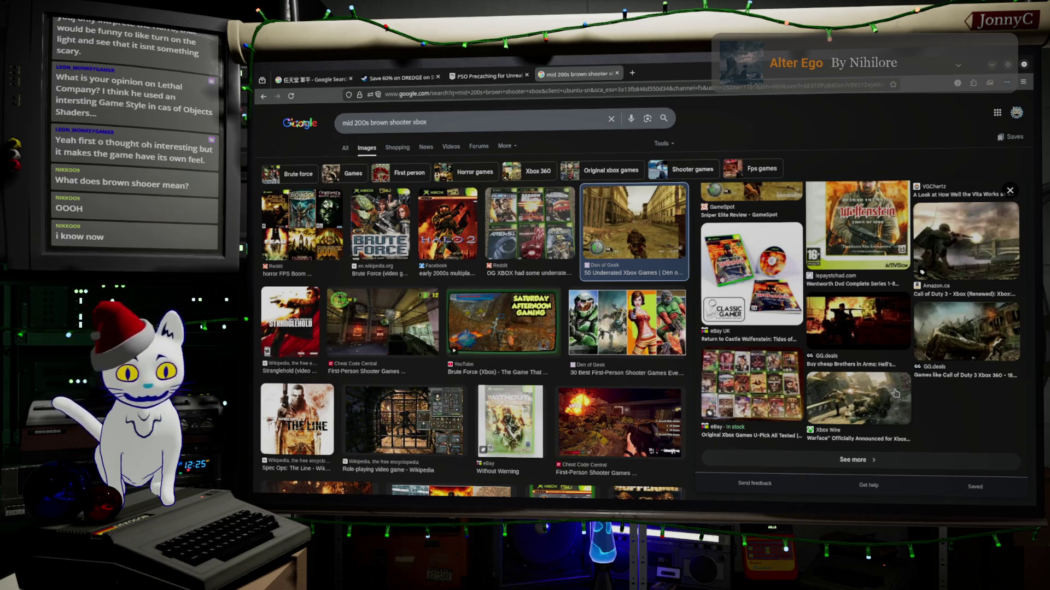
{"action": "left_click", "coordinate": [958, 462]}
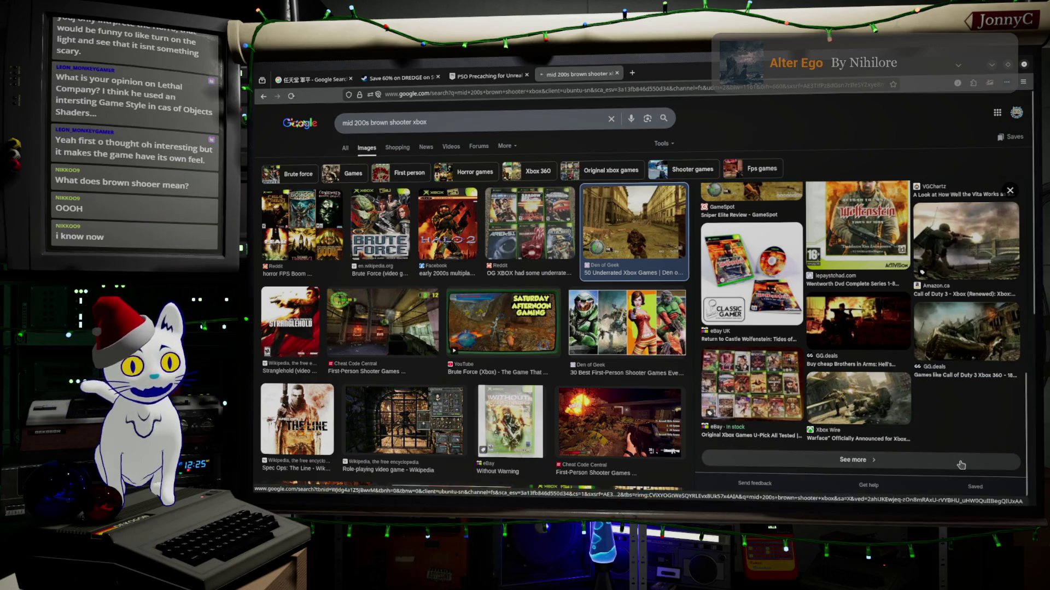
{"action": "scroll", "coordinate": [820, 383], "scroll_direction": "down", "scroll_amount": 3}
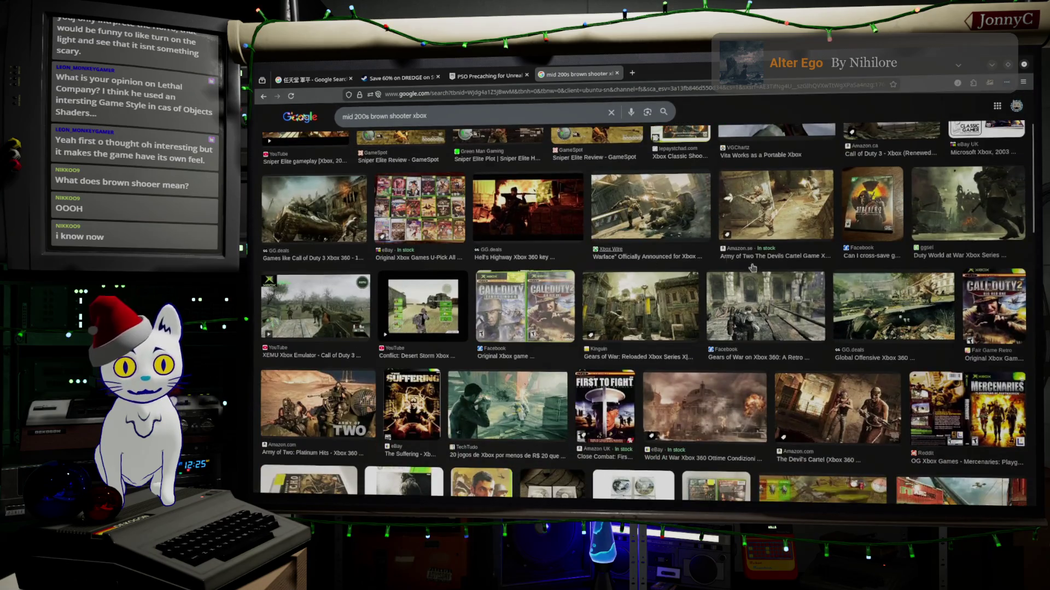
{"action": "scroll", "coordinate": [741, 328], "scroll_direction": "down", "scroll_amount": 3}
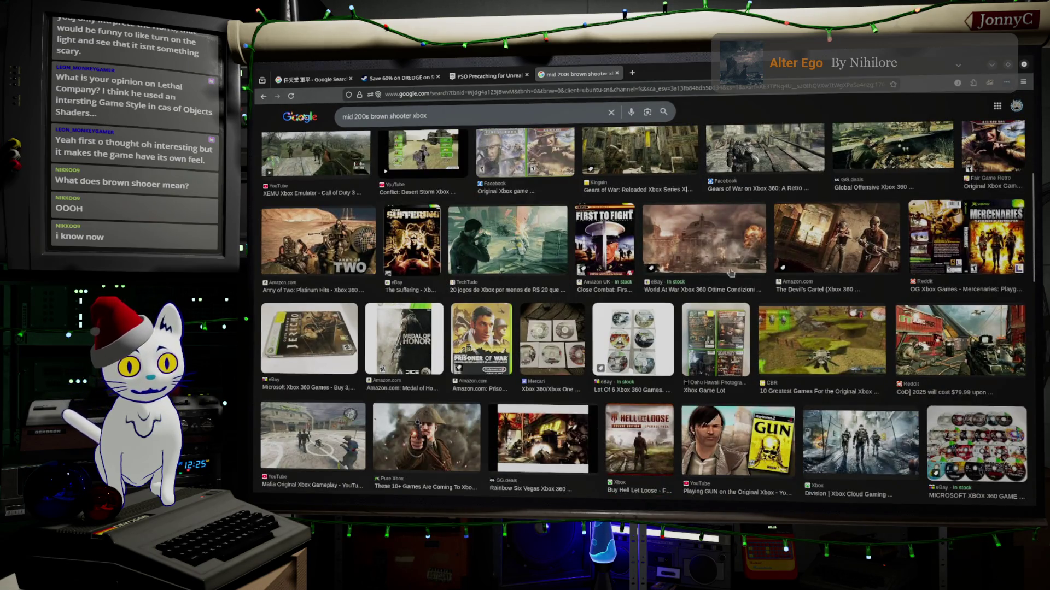
{"action": "scroll", "coordinate": [703, 257], "scroll_direction": "down", "scroll_amount": 5}
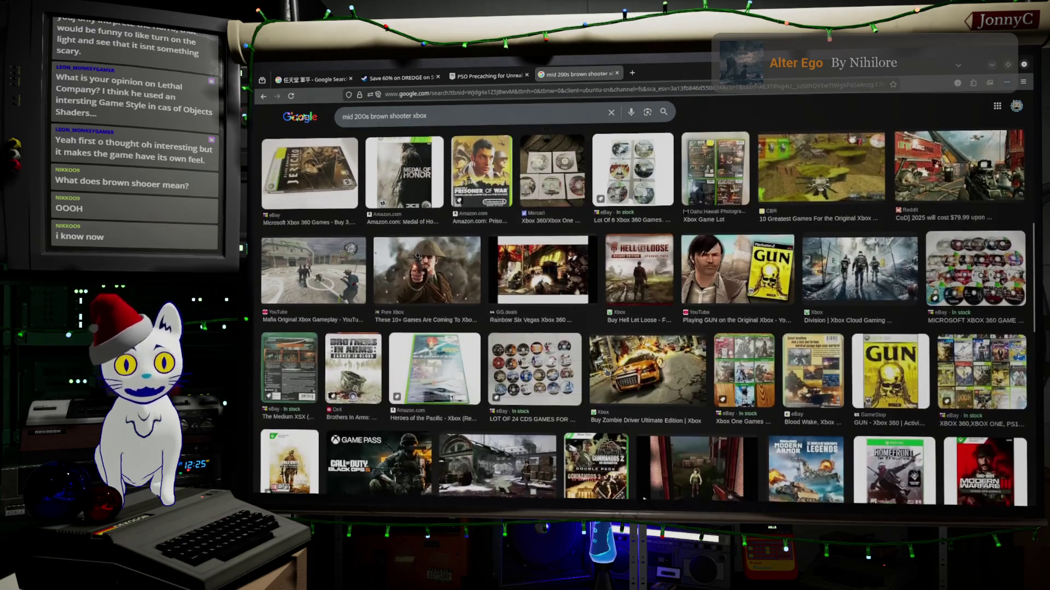
{"action": "scroll", "coordinate": [452, 275], "scroll_direction": "down", "scroll_amount": 3}
{"action": "scroll", "coordinate": [453, 274], "scroll_direction": "down", "scroll_amount": 3}
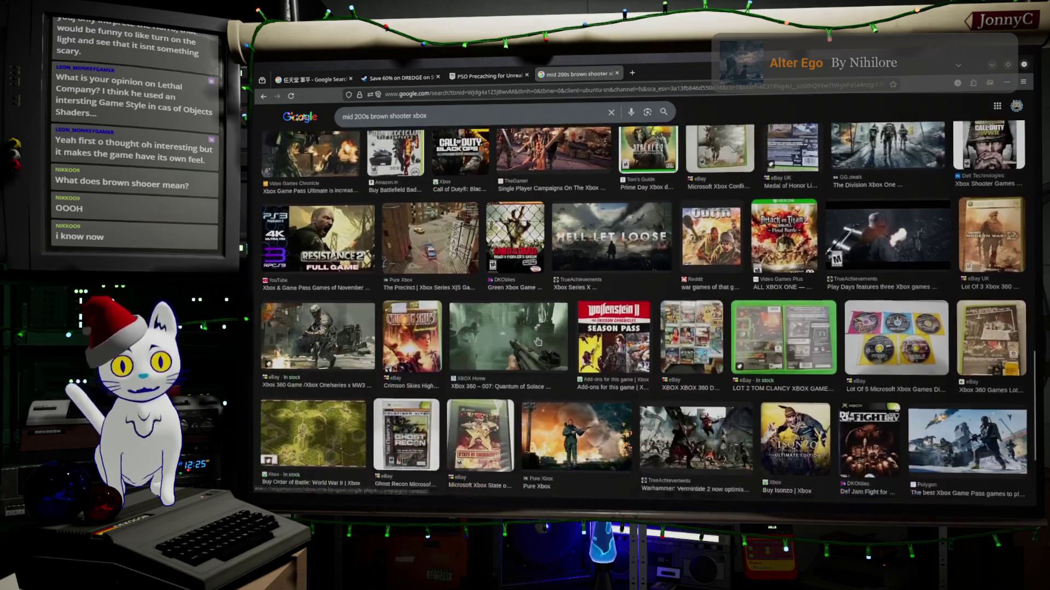
{"action": "scroll", "coordinate": [450, 231], "scroll_direction": "down", "scroll_amount": 3}
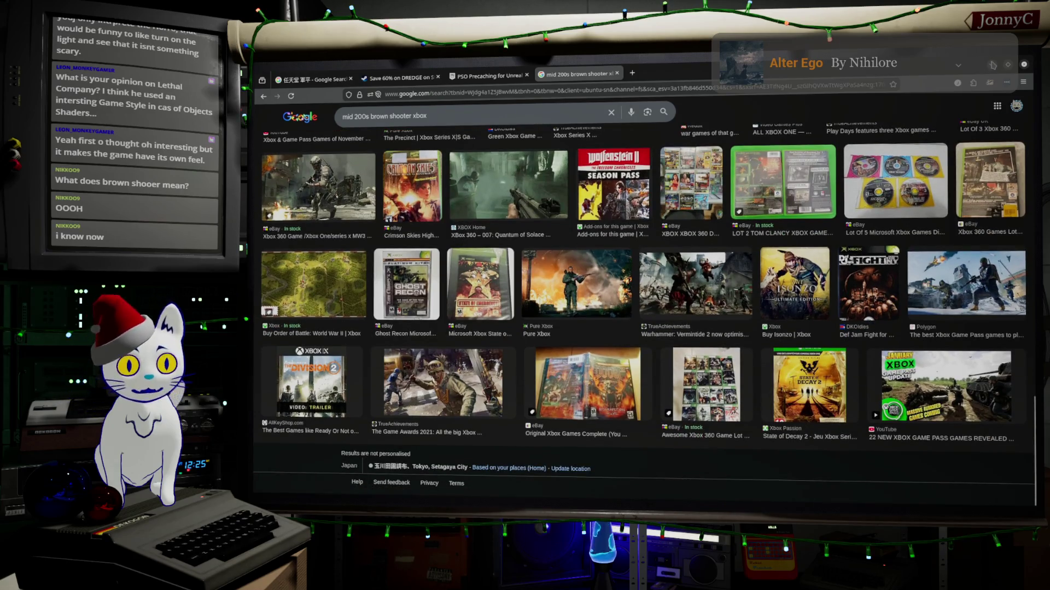
{"action": "key", "text": "alt+Tab"}
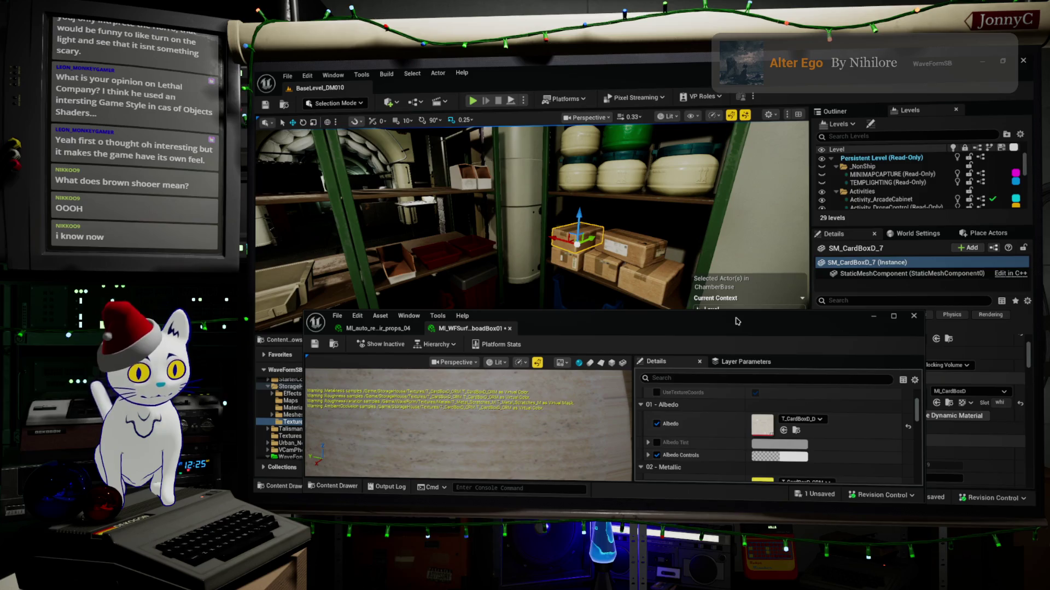
{"action": "mouse_move", "coordinate": [736, 321]}
{"action": "left_mouse_down"}
{"action": "mouse_move", "coordinate": [735, 301]}
{"action": "mouse_move", "coordinate": [776, 232]}
{"action": "left_mouse_up"}
{"action": "key", "text": "ctrl+space"}
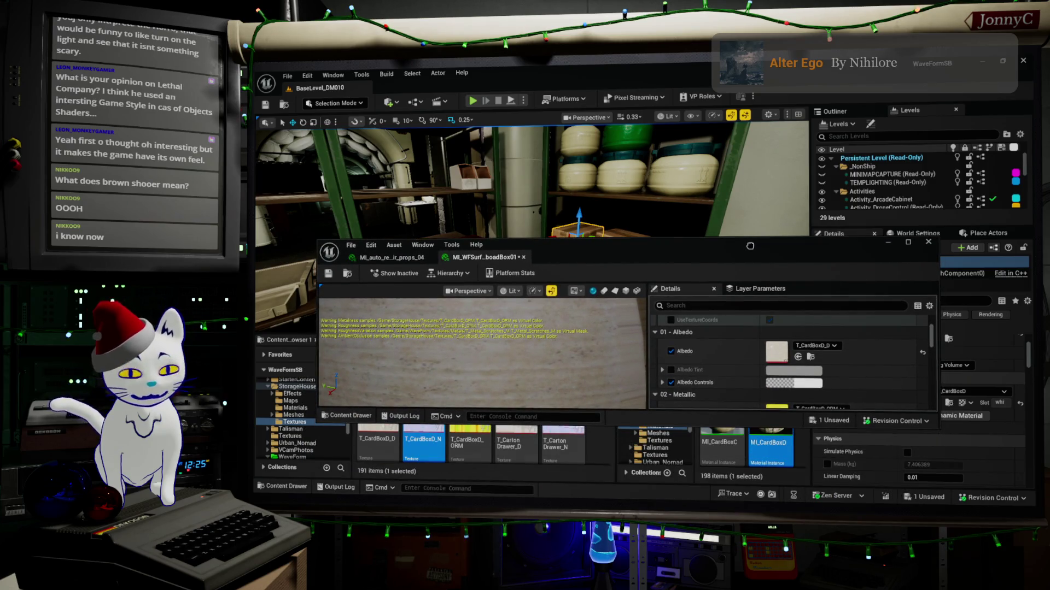
{"action": "left_click_drag", "start_coordinate": [777, 232], "coordinate": [780, 238]}
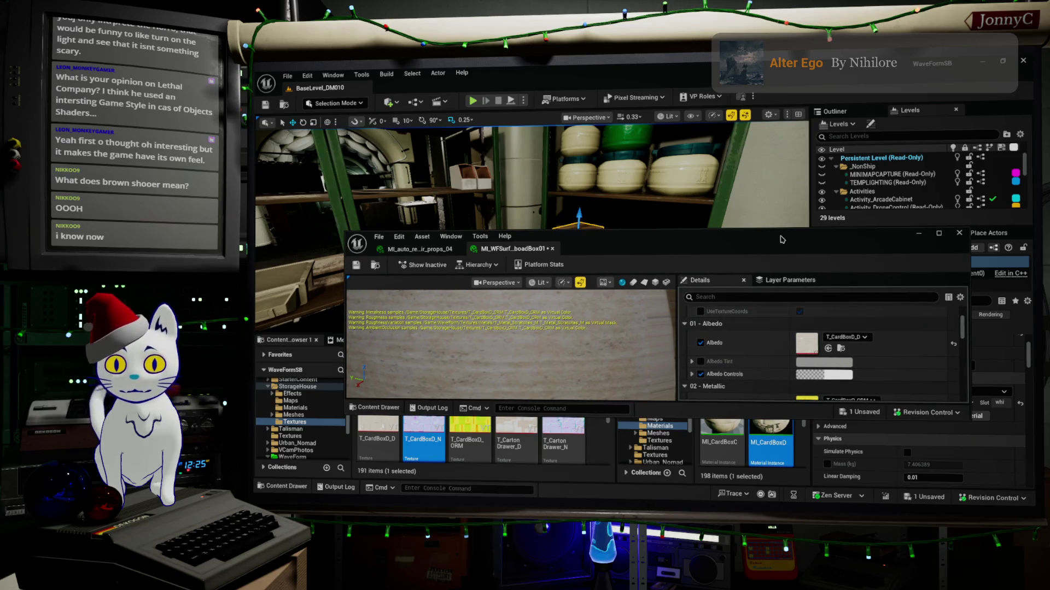
{"action": "double_click", "coordinate": [781, 239]}
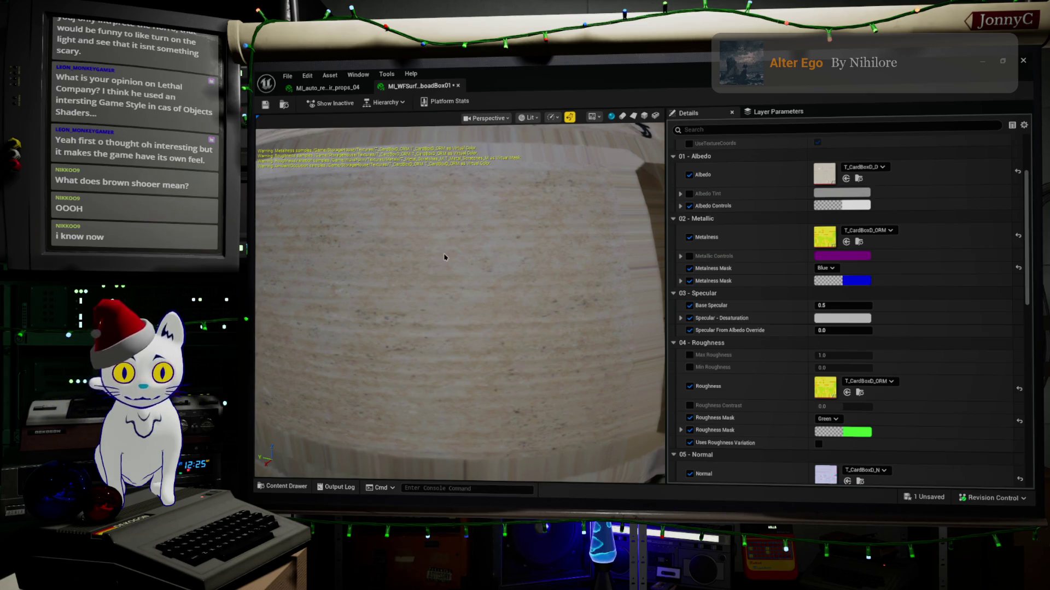
{"action": "scroll", "coordinate": [489, 266], "scroll_direction": "up", "scroll_amount": 3}
{"action": "mouse_move", "coordinate": [549, 68]}
{"action": "left_mouse_down"}
{"action": "mouse_move", "coordinate": [580, 149]}
{"action": "mouse_move", "coordinate": [470, 325]}
{"action": "mouse_move", "coordinate": [480, 303]}
{"action": "left_mouse_up"}
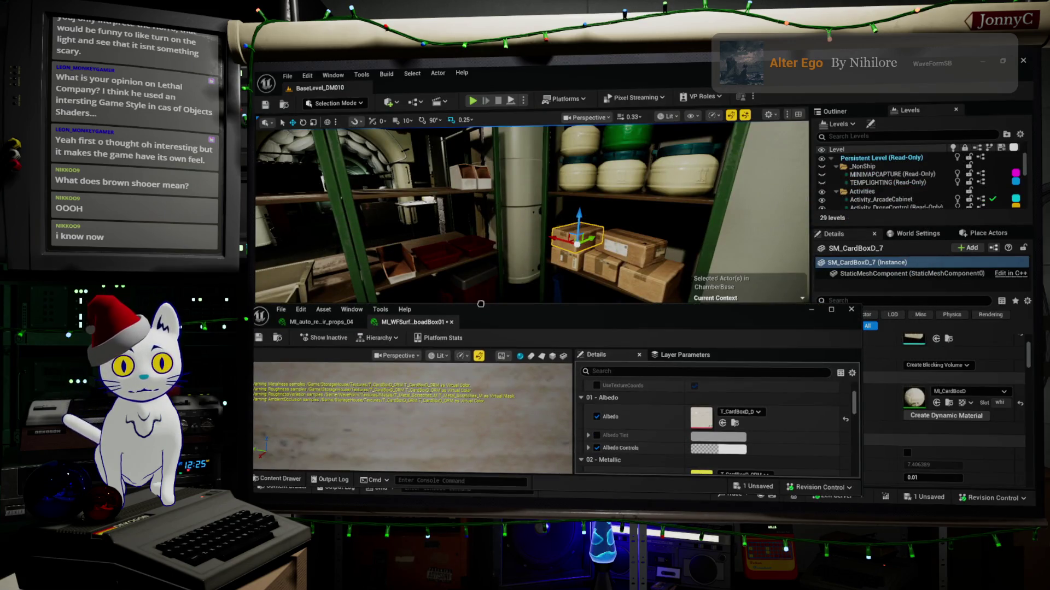
Select the five shelf boxes sharing MI_CardBoxD via Select > Material > With Same Material, uncovering the Content Browsers.
{"action": "left_click", "coordinate": [408, 75]}
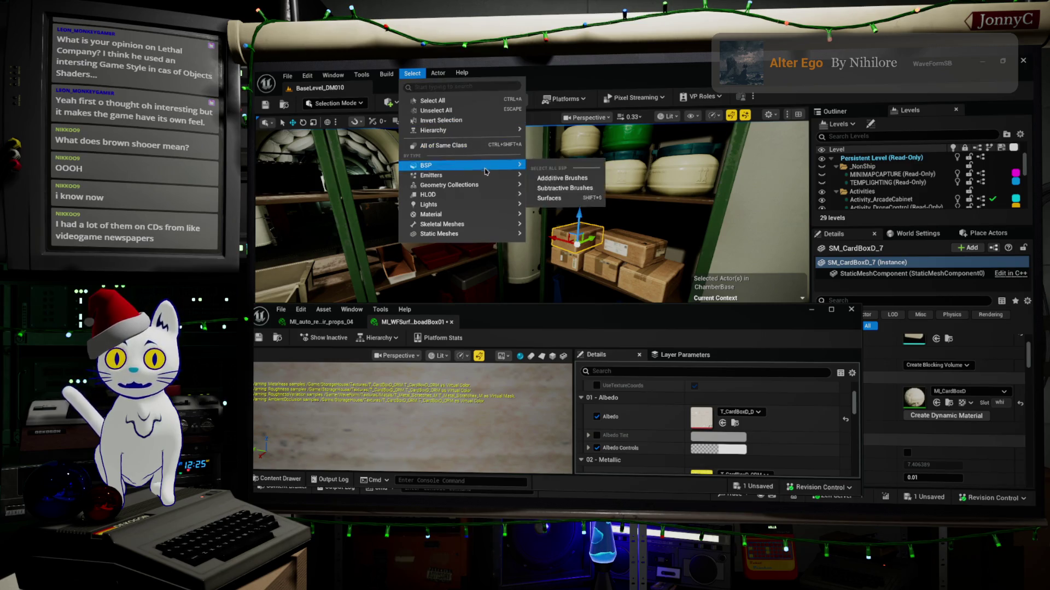
{"action": "mouse_move", "coordinate": [496, 184]}
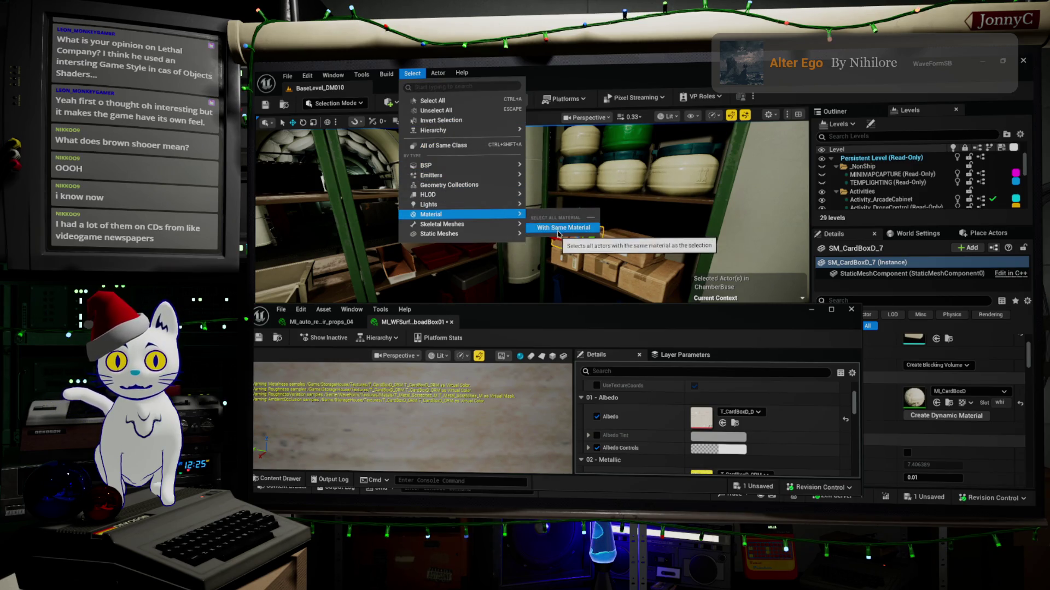
{"action": "left_click", "coordinate": [538, 218]}
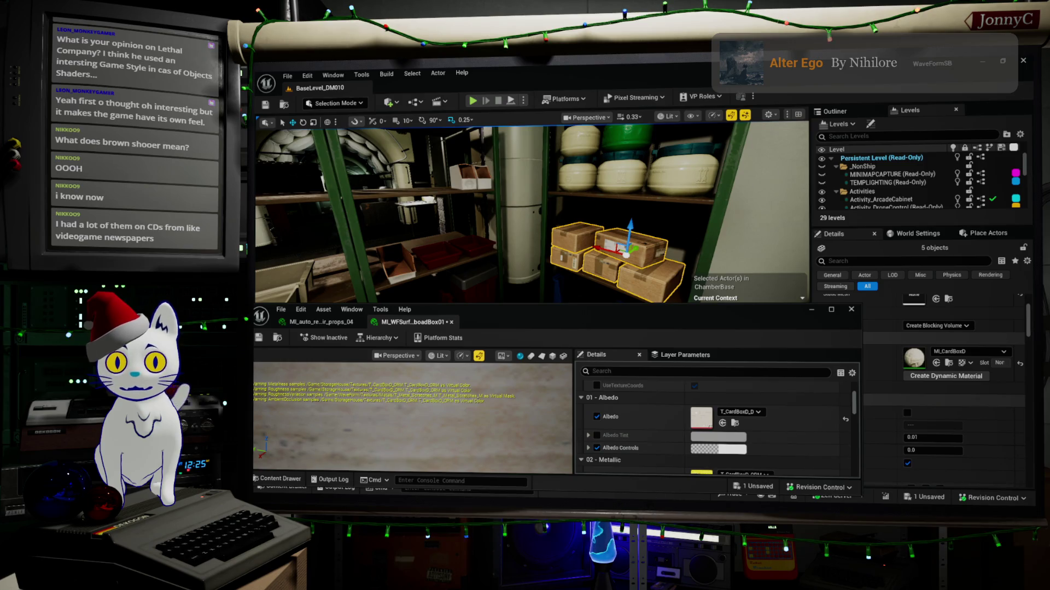
{"action": "left_click_drag", "start_coordinate": [583, 316], "coordinate": [670, 508]}
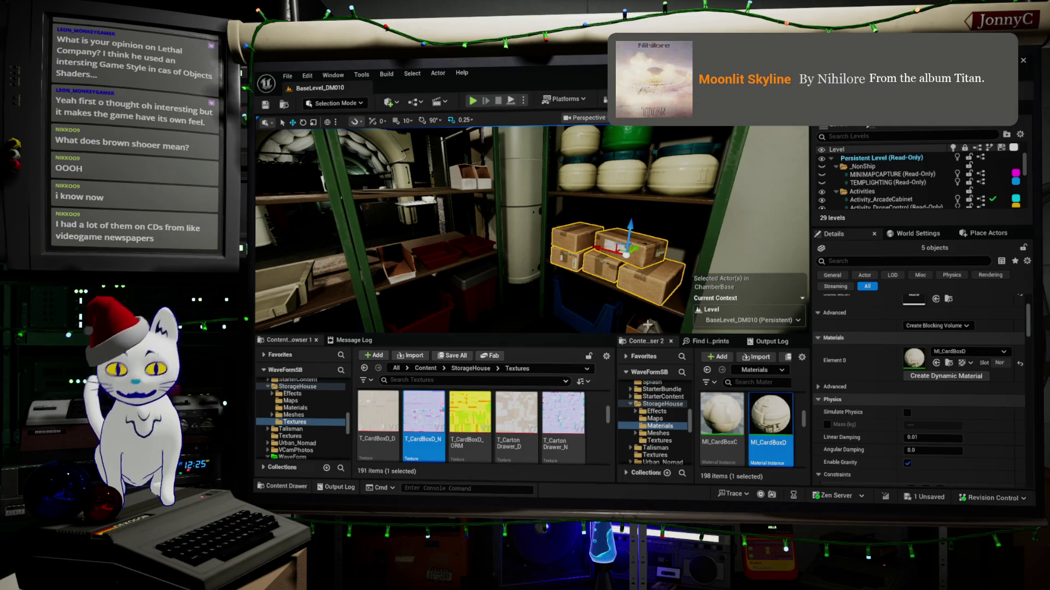
{"action": "mouse_move", "coordinate": [533, 407]}
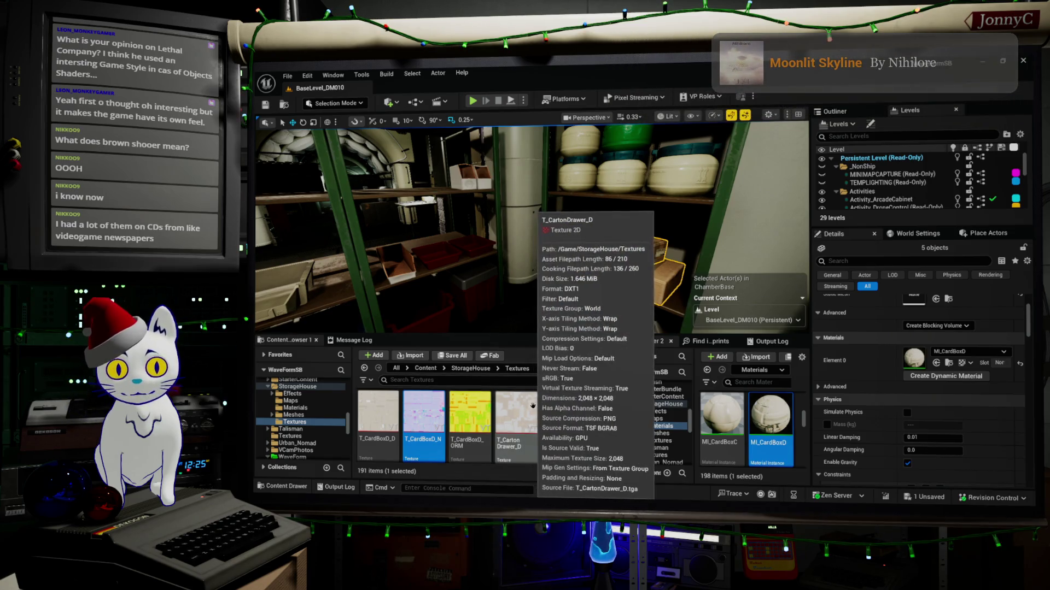
{"action": "scroll", "coordinate": [533, 407], "scroll_direction": "up", "scroll_amount": 2}
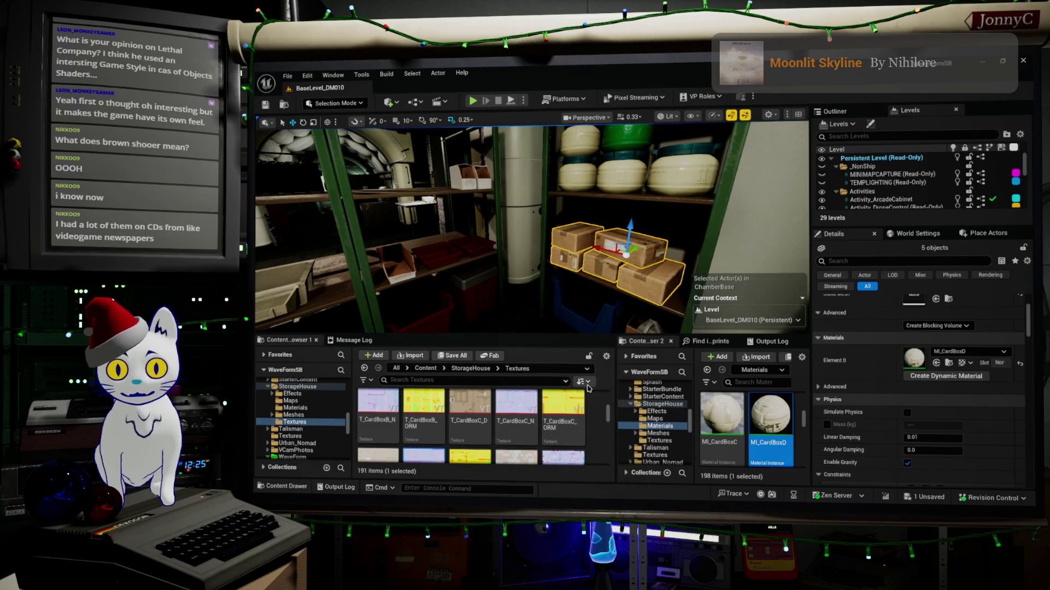
{"action": "scroll", "coordinate": [540, 417], "scroll_direction": "down", "scroll_amount": 1}
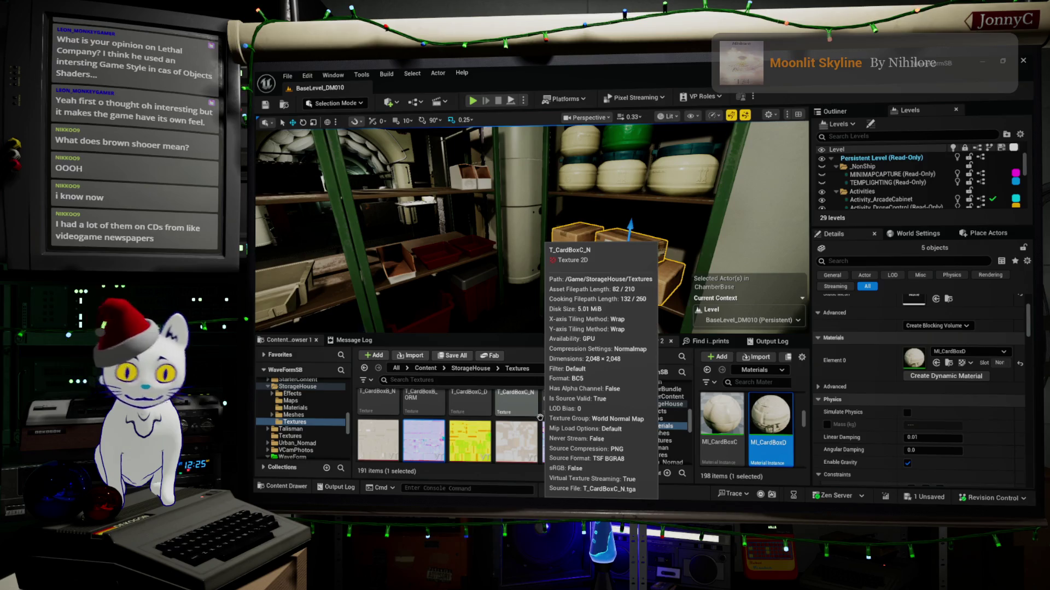
{"action": "scroll", "coordinate": [539, 417], "scroll_direction": "down", "scroll_amount": 1}
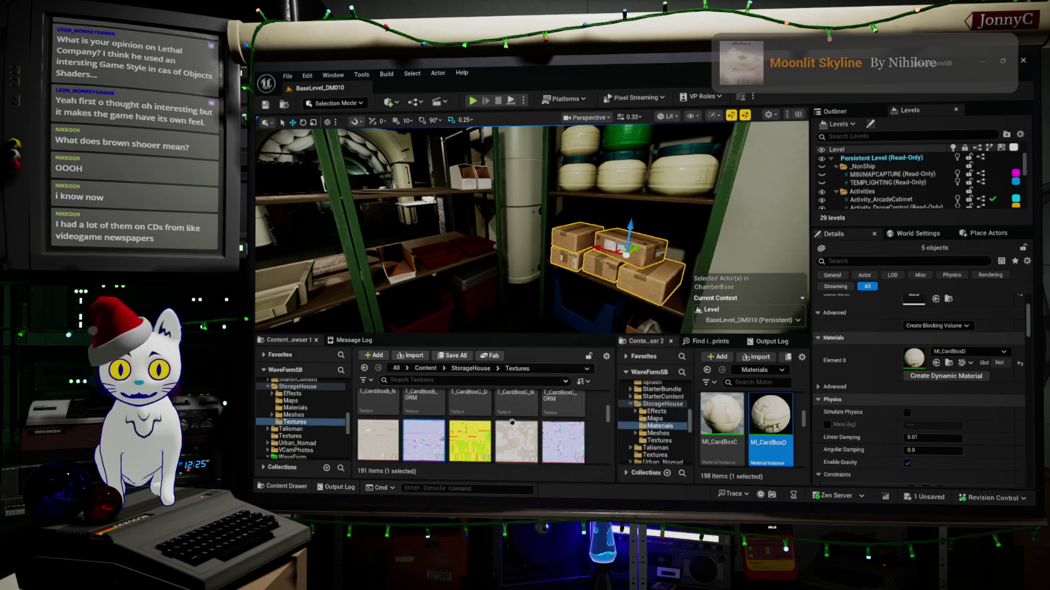
{"action": "scroll", "coordinate": [512, 420], "scroll_direction": "up", "scroll_amount": 1}
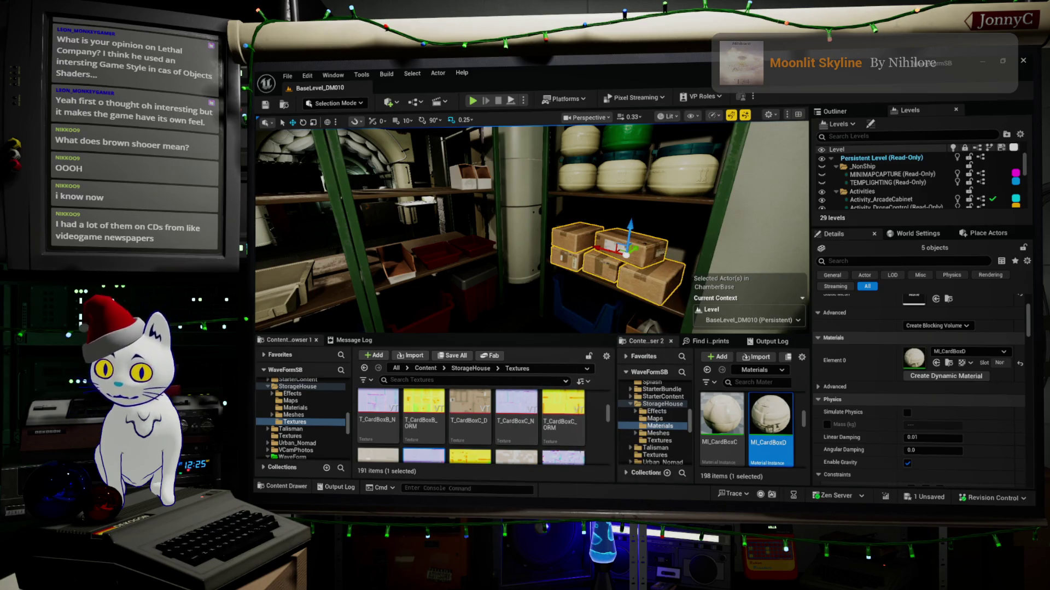
{"action": "left_click", "coordinate": [563, 416]}
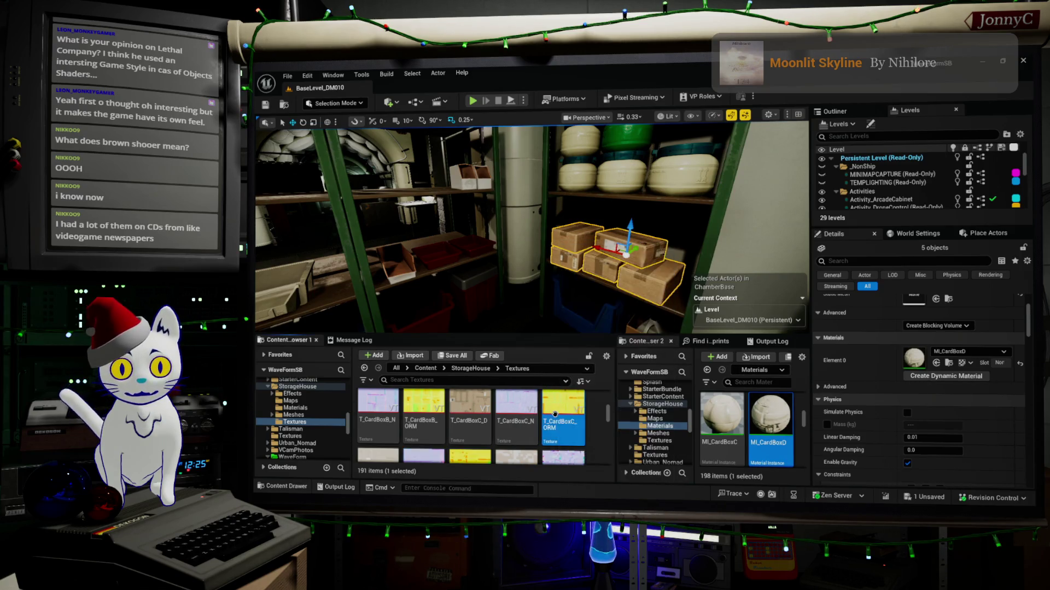
{"action": "key", "text": "alt+Left"}
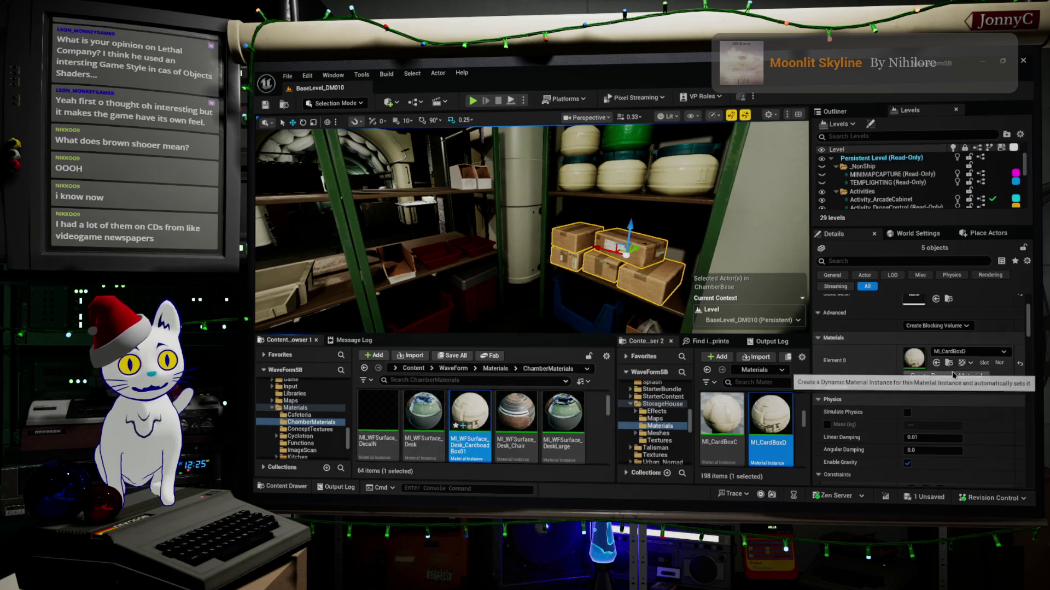
Assign MI_WFSurface_Desk_CardboadBox01 to Element 0 of the five selected boxes.
{"action": "scroll", "coordinate": [967, 381], "scroll_direction": "down", "scroll_amount": 1}
{"action": "scroll", "coordinate": [966, 380], "scroll_direction": "up", "scroll_amount": 1}
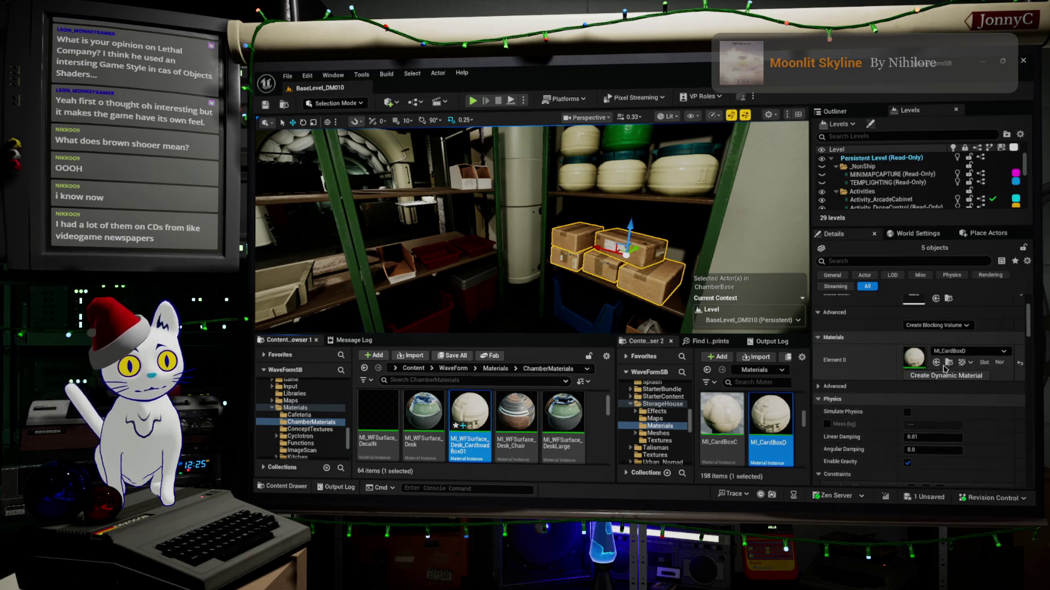
{"action": "left_click", "coordinate": [936, 363]}
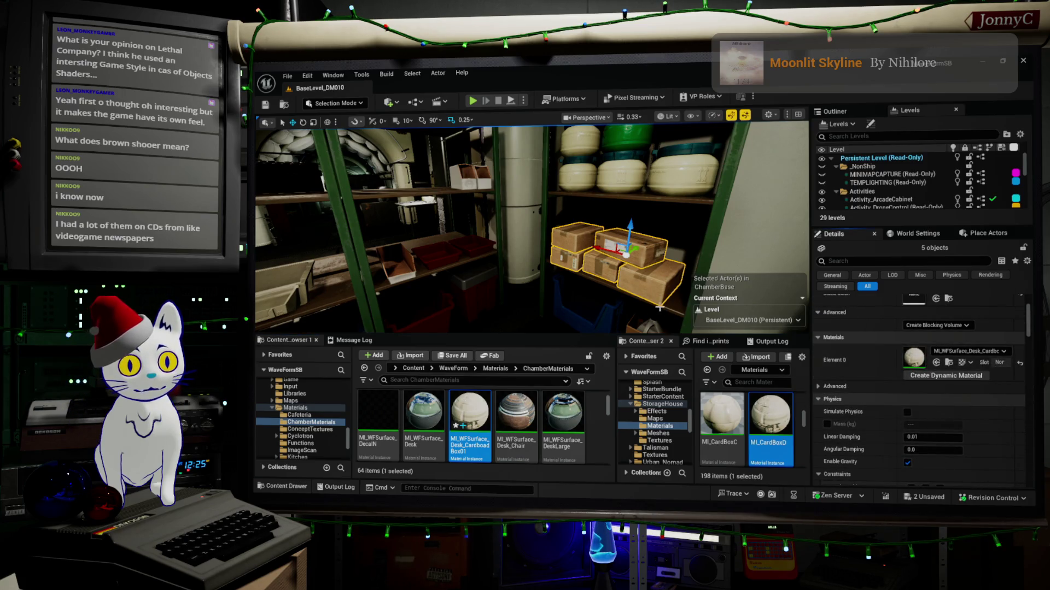
Select individual boxes such as SM_CardBoxD_7 and SM_CardBoxD_04 to verify the new material, focusing on one.
{"action": "left_click", "coordinate": [651, 278]}
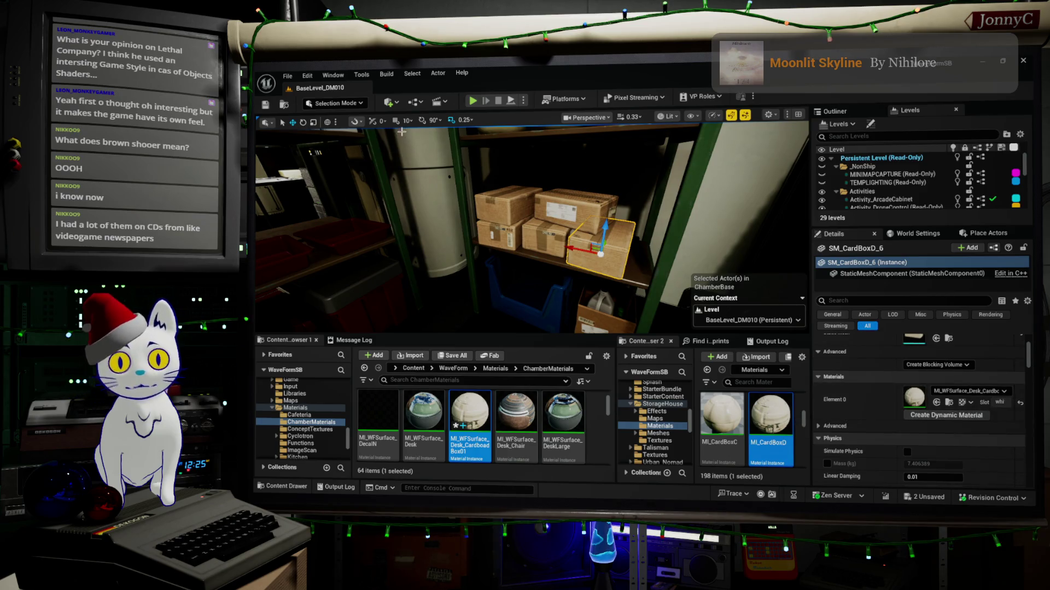
{"action": "left_click", "coordinate": [546, 236]}
{"action": "left_click", "coordinate": [517, 207]}
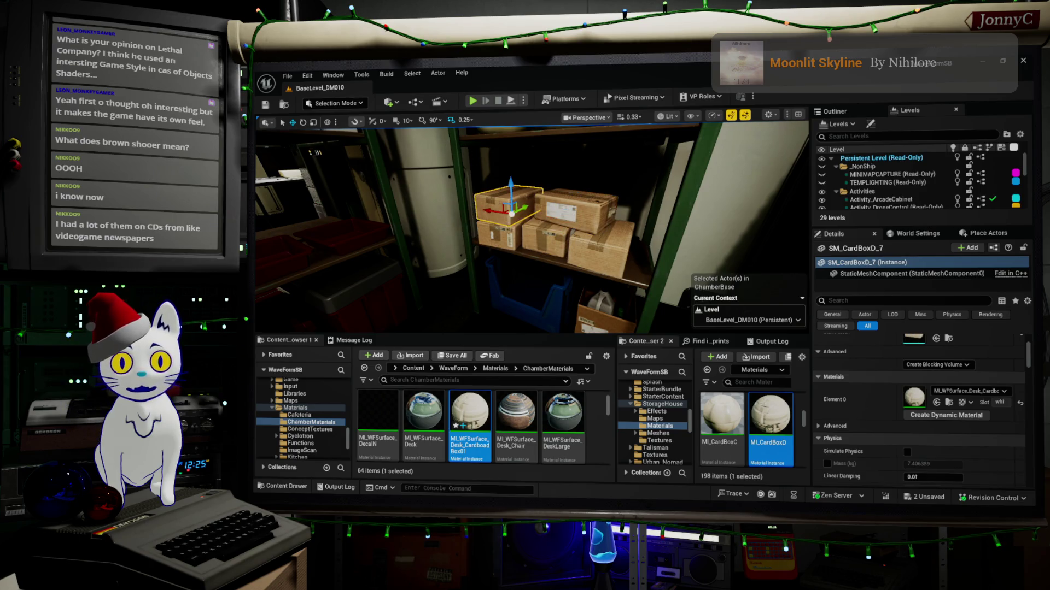
{"action": "left_click", "coordinate": [544, 235]}
{"action": "key", "text": "f"}
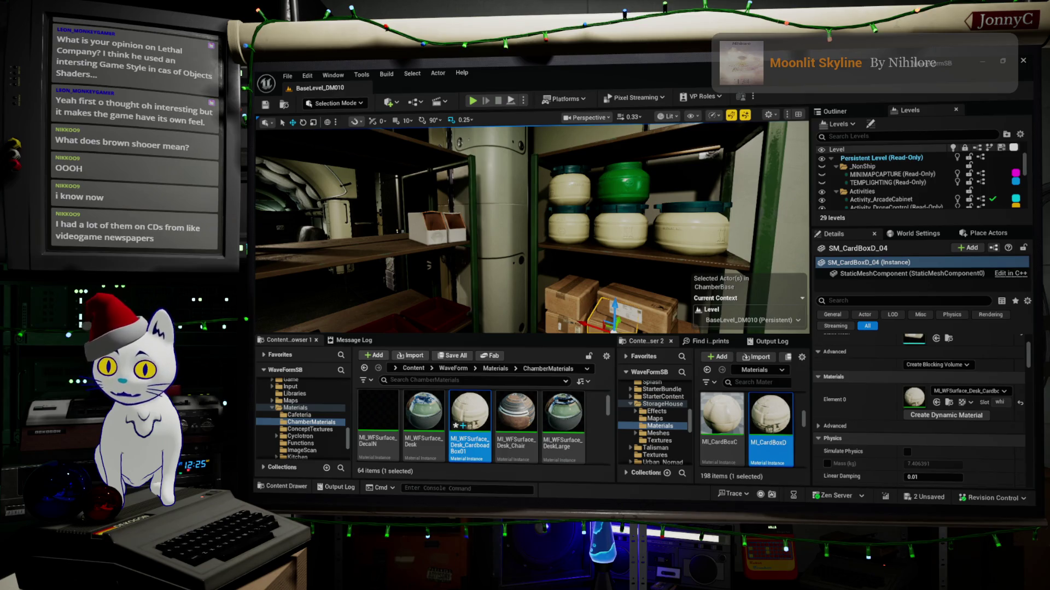
Open the MI_WFSurface_Desk_CardboadBox01 material instance for editing.
{"action": "double_click", "coordinate": [469, 418]}
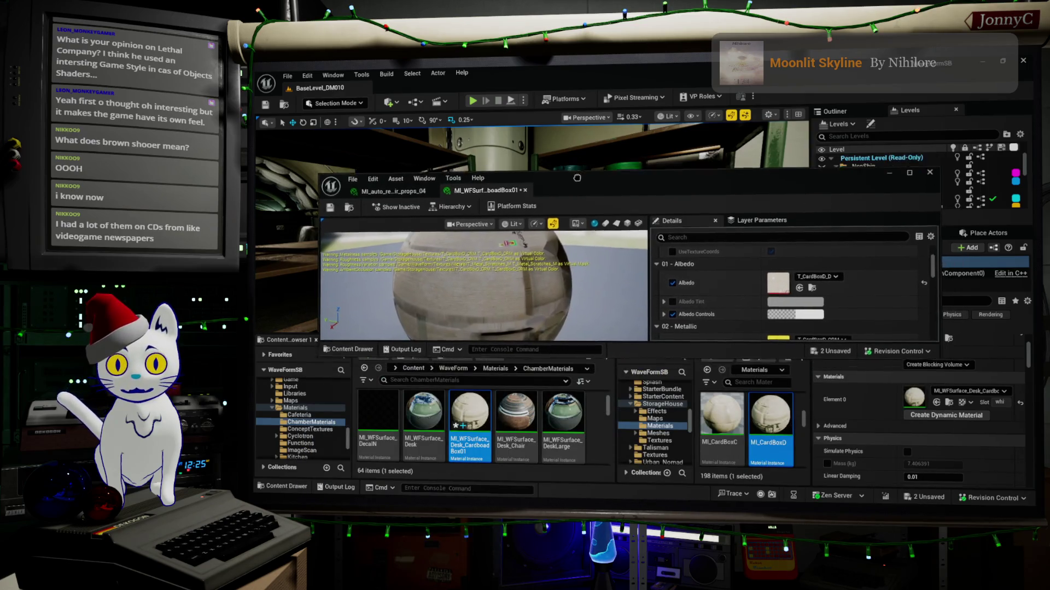
{"action": "scroll", "coordinate": [299, 407], "scroll_direction": "up", "scroll_amount": 5}
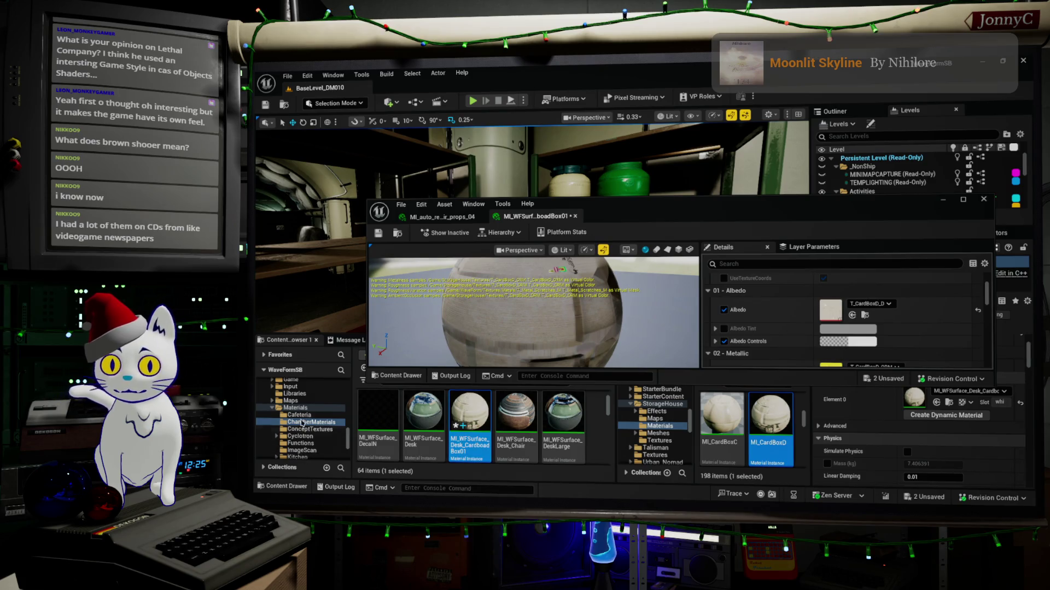
{"action": "scroll", "coordinate": [300, 408], "scroll_direction": "up", "scroll_amount": 2}
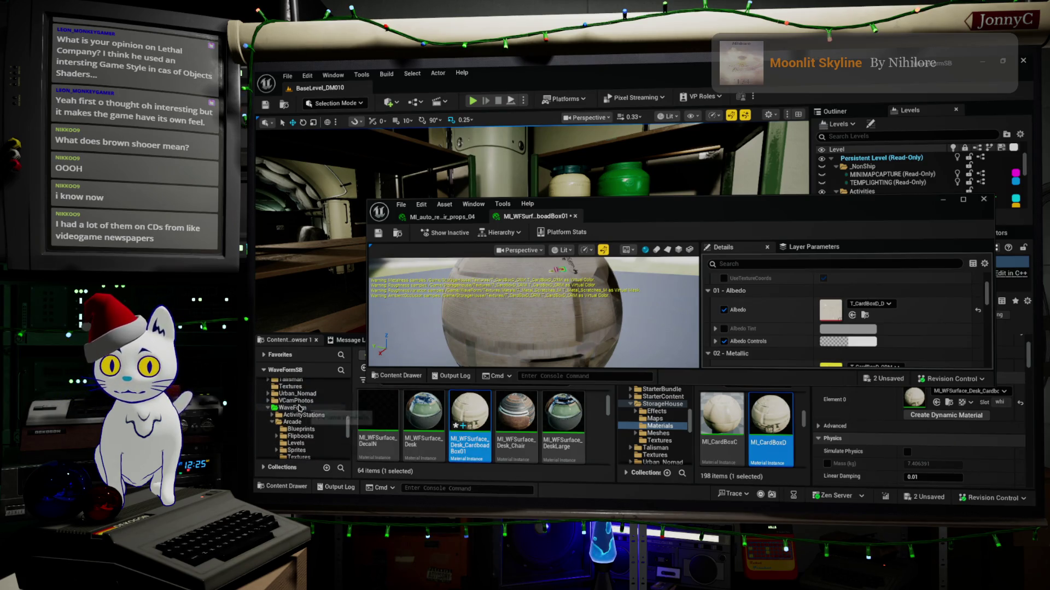
Search the WaveForm folder for the MPC and open MPC_DebugMaterials.
{"action": "left_click", "coordinate": [294, 408]}
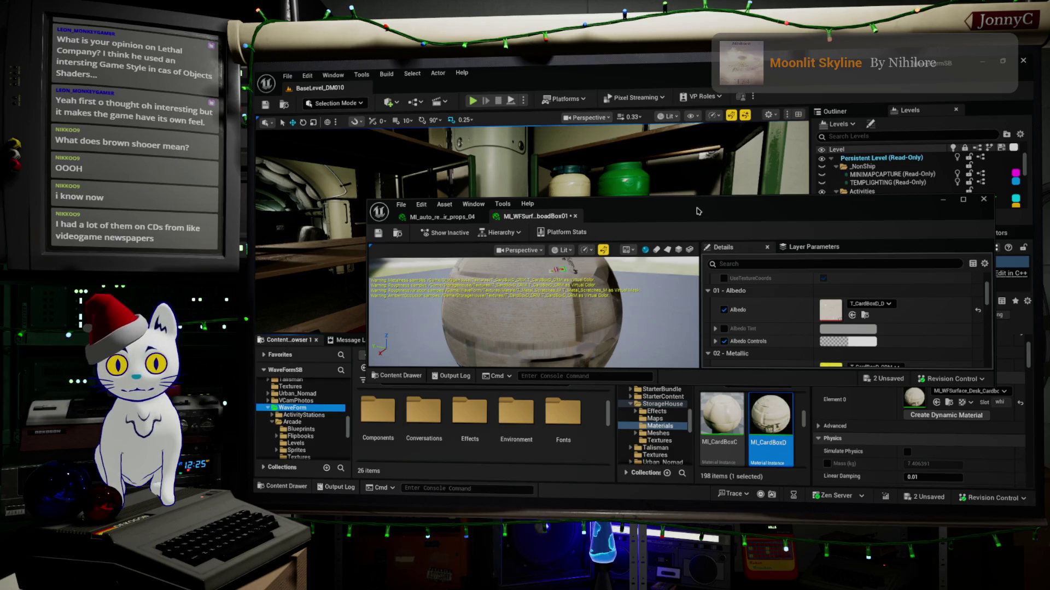
{"action": "left_click_drag", "start_coordinate": [697, 211], "coordinate": [694, 144]}
{"action": "left_click", "coordinate": [545, 381]}
{"action": "type", "text": "mp"}
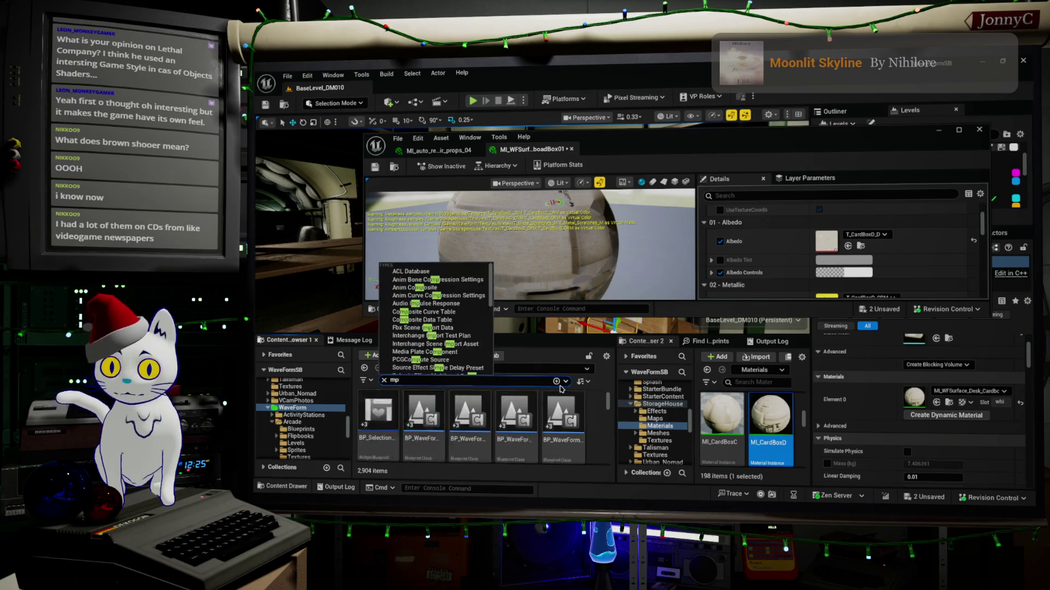
{"action": "type", "text": "vc"}
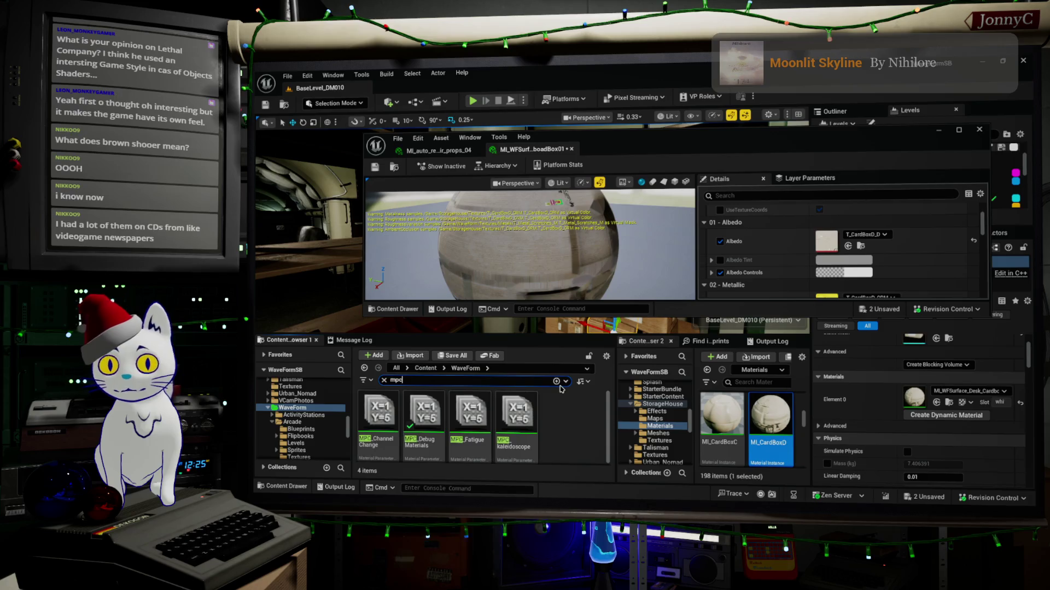
{"action": "double_click", "coordinate": [437, 416]}
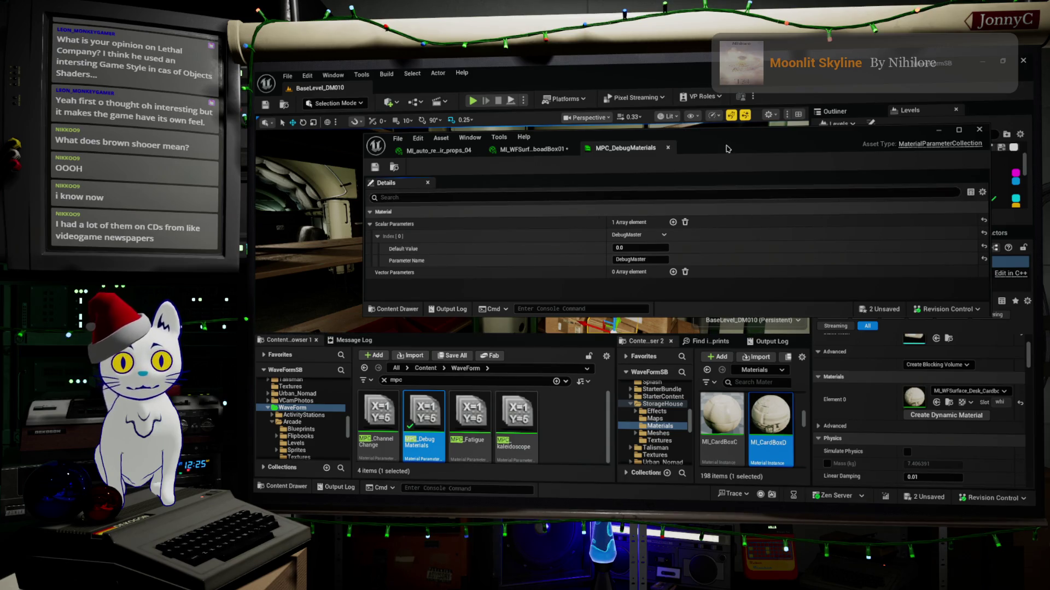
Minimize the MPC_DebugMaterials editor to view the storage room in pink-and-green debug colours.
{"action": "left_click", "coordinate": [938, 131]}
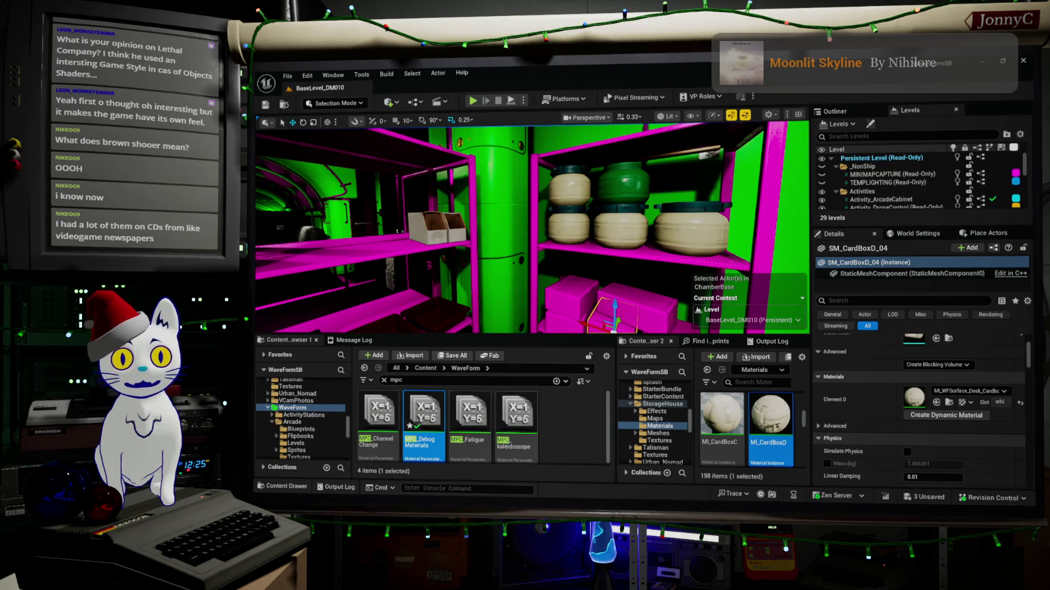
{"action": "left_click", "coordinate": [724, 240]}
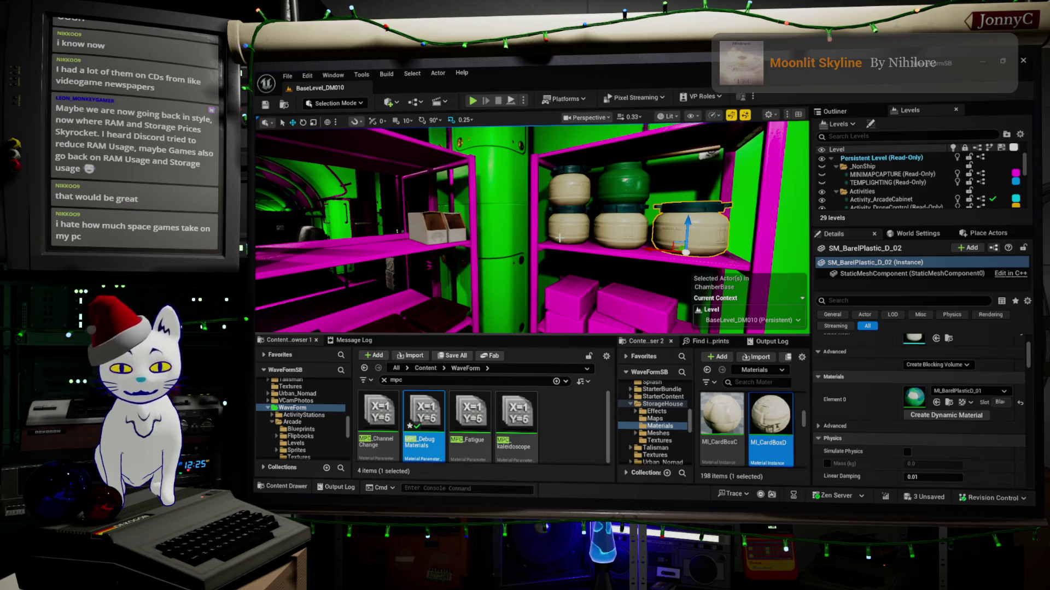
{"action": "mouse_move", "coordinate": [515, 286]}
{"action": "left_mouse_down"}
{"action": "mouse_move", "coordinate": [481, 263]}
{"action": "mouse_move", "coordinate": [489, 245]}
{"action": "mouse_move", "coordinate": [508, 283]}
{"action": "left_mouse_up"}
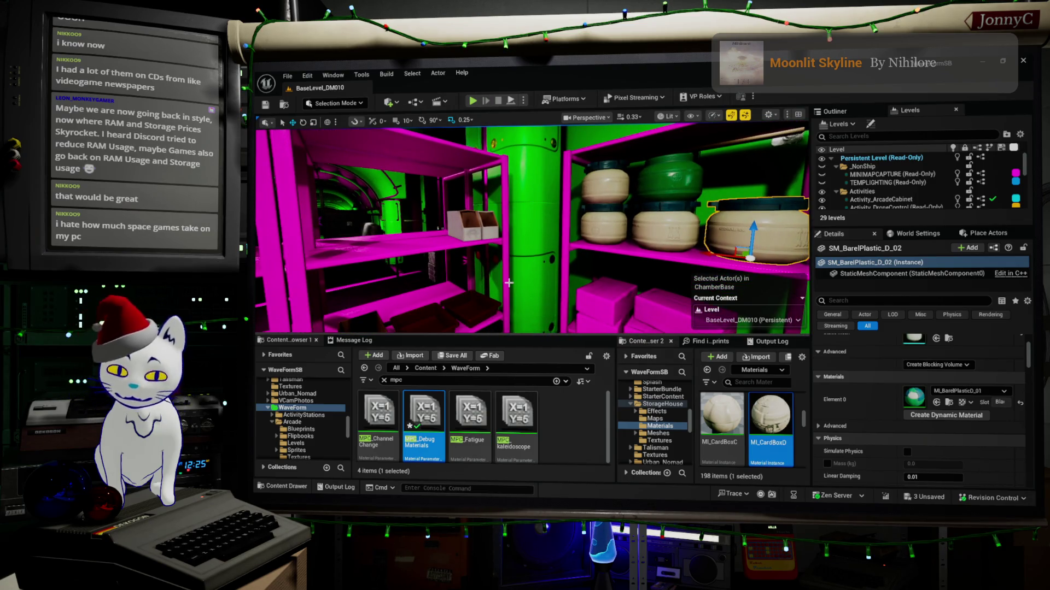